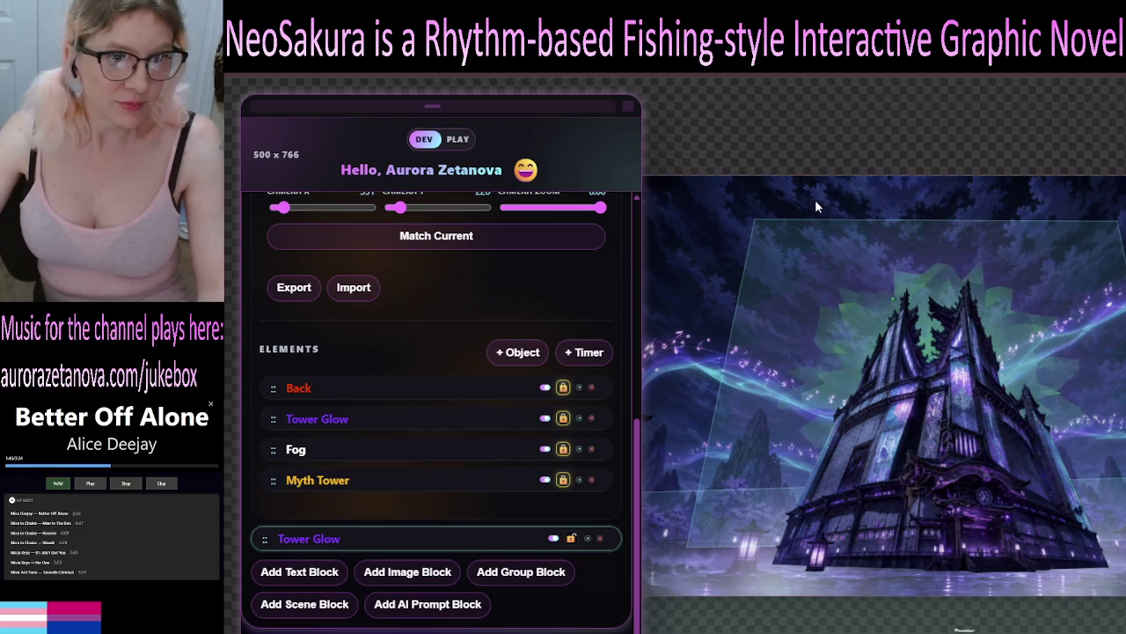
Reload the page and expand the Neo Editor section to list Scene - E1F1 again
key(F5)
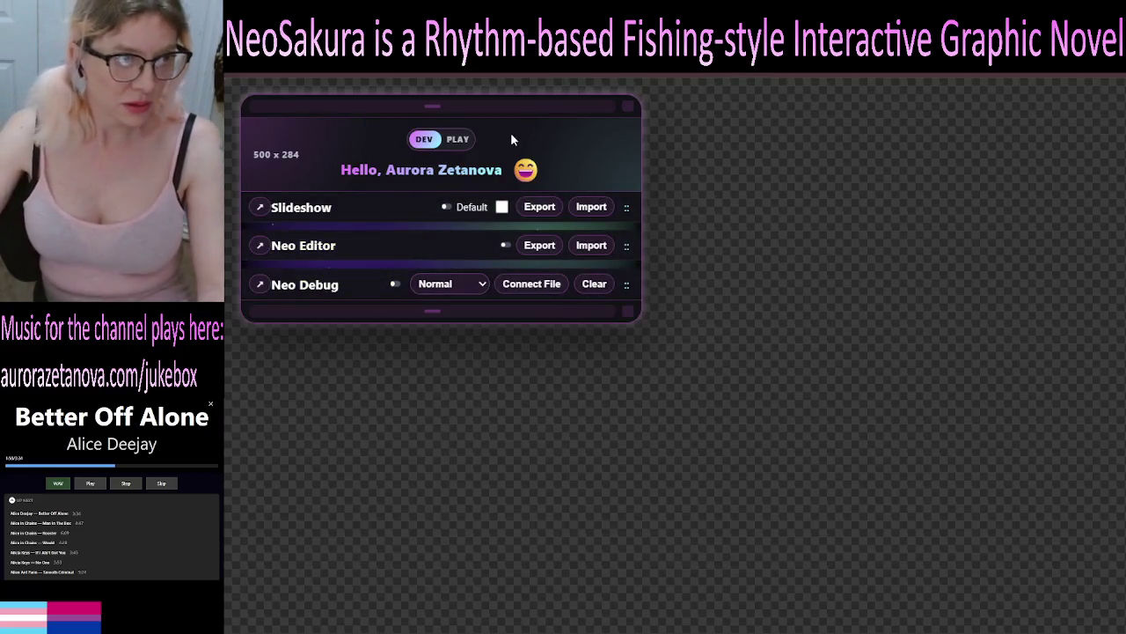
click(448, 246)
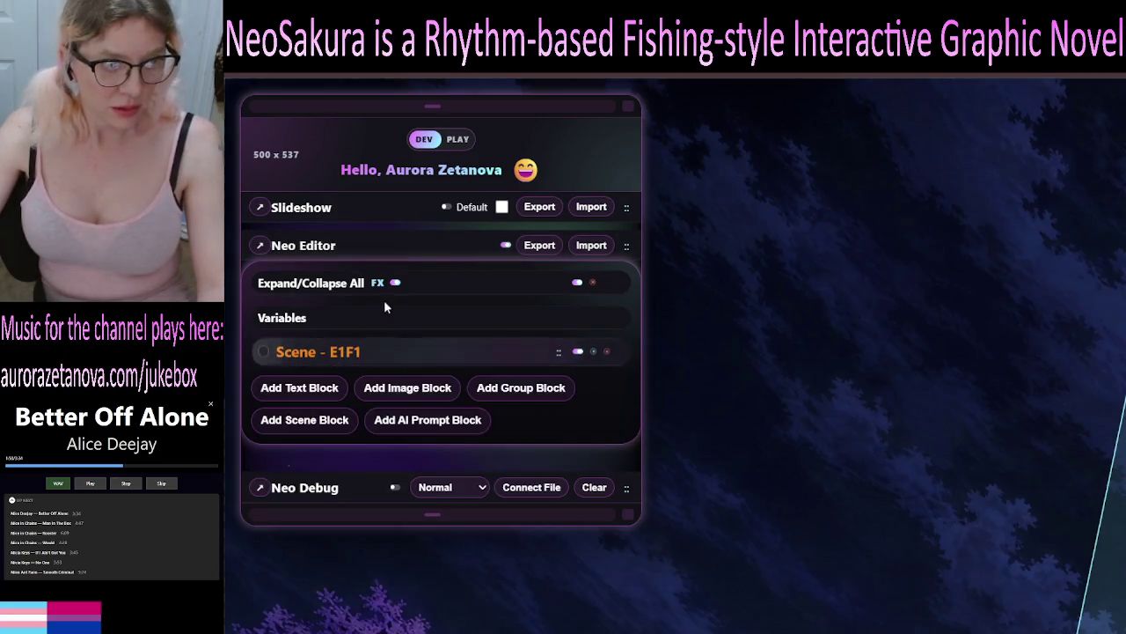
click(333, 287)
Re-expand Scene - E1F1 and inspect the Tower Glow and Fog element rows
click(332, 288)
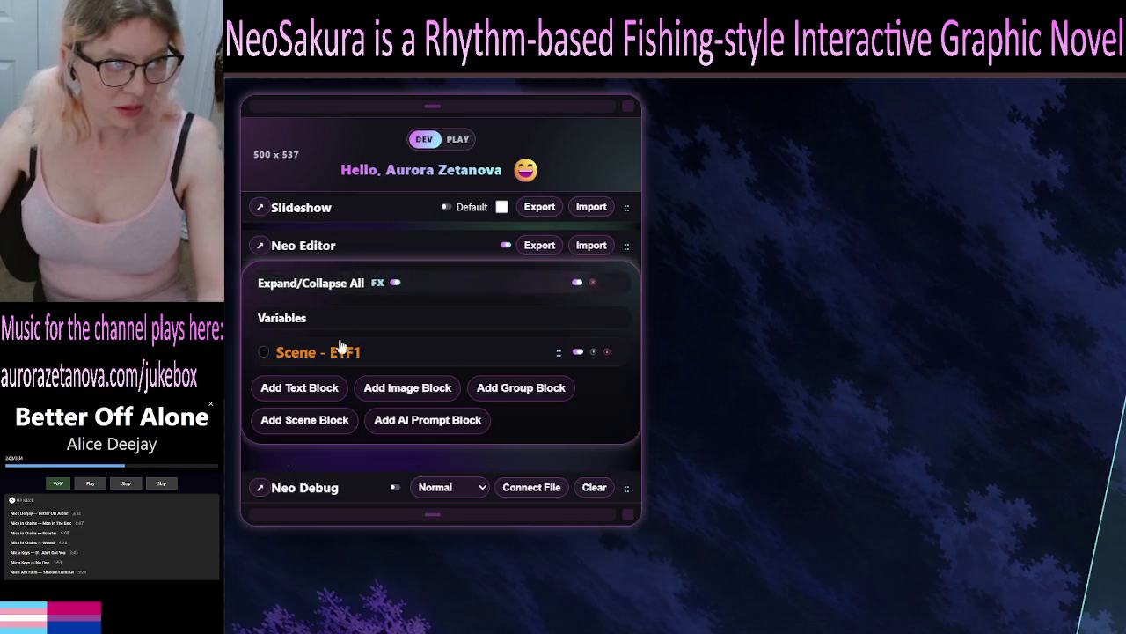
click(347, 354)
scroll(570, 585, down, 5)
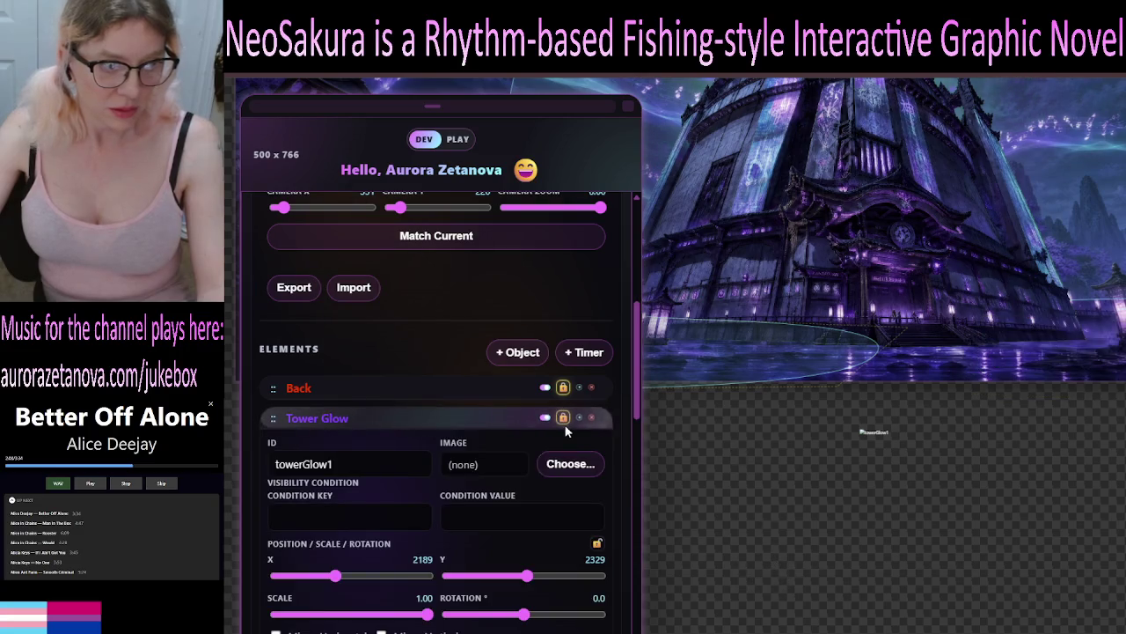
click(350, 421)
click(390, 514)
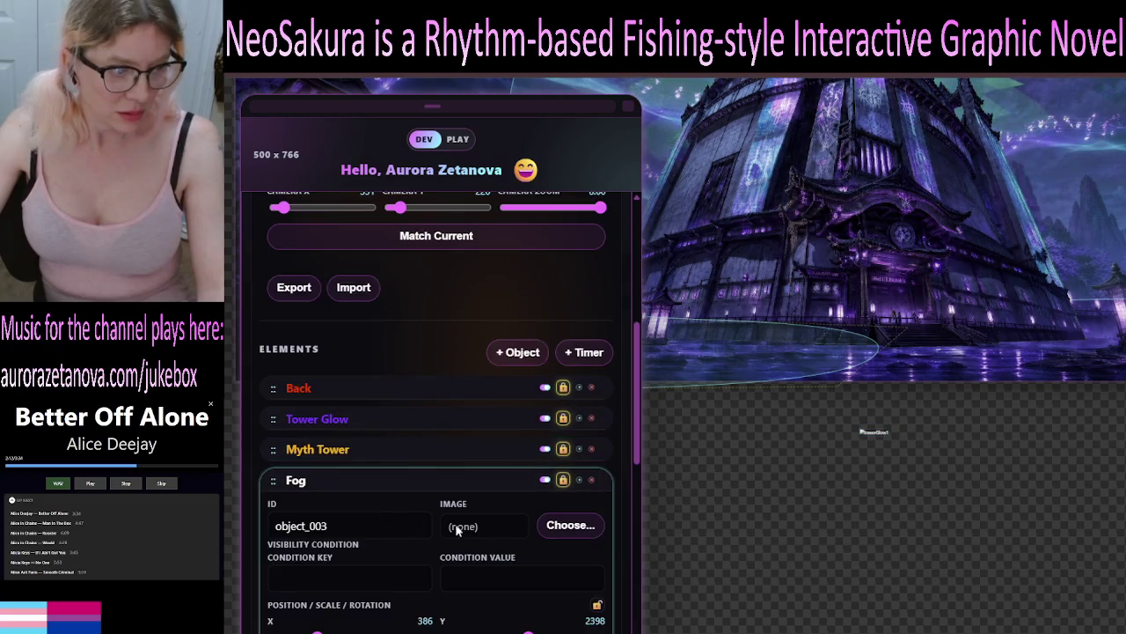
click(431, 483)
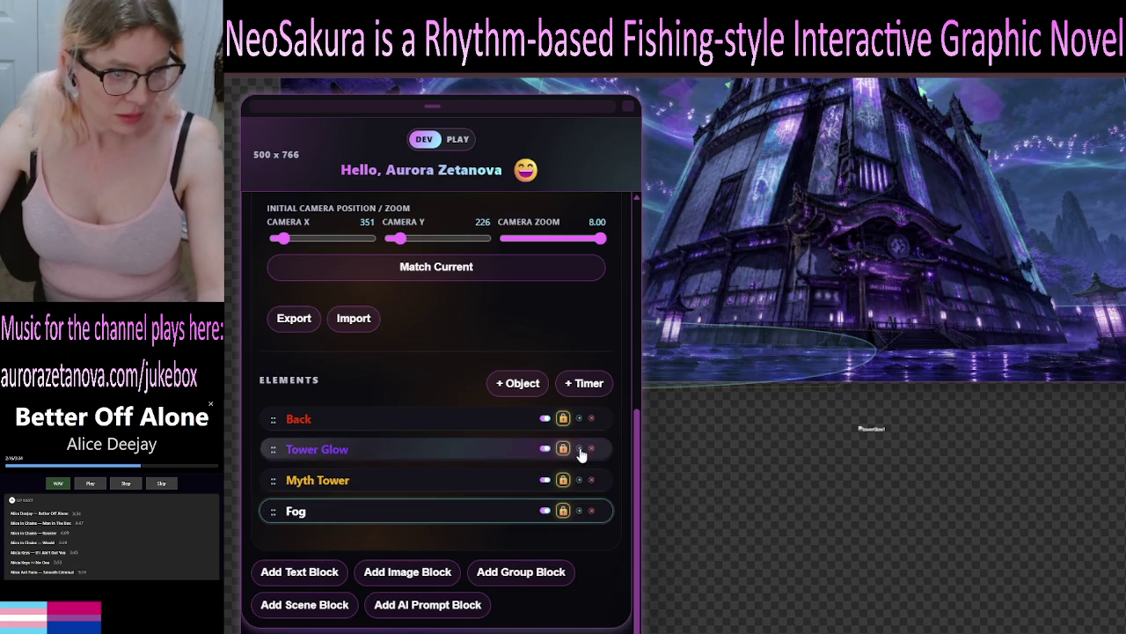
Duplicate Tower Glow, compare both copies' settings, and drag the copy to a new position
click(579, 449)
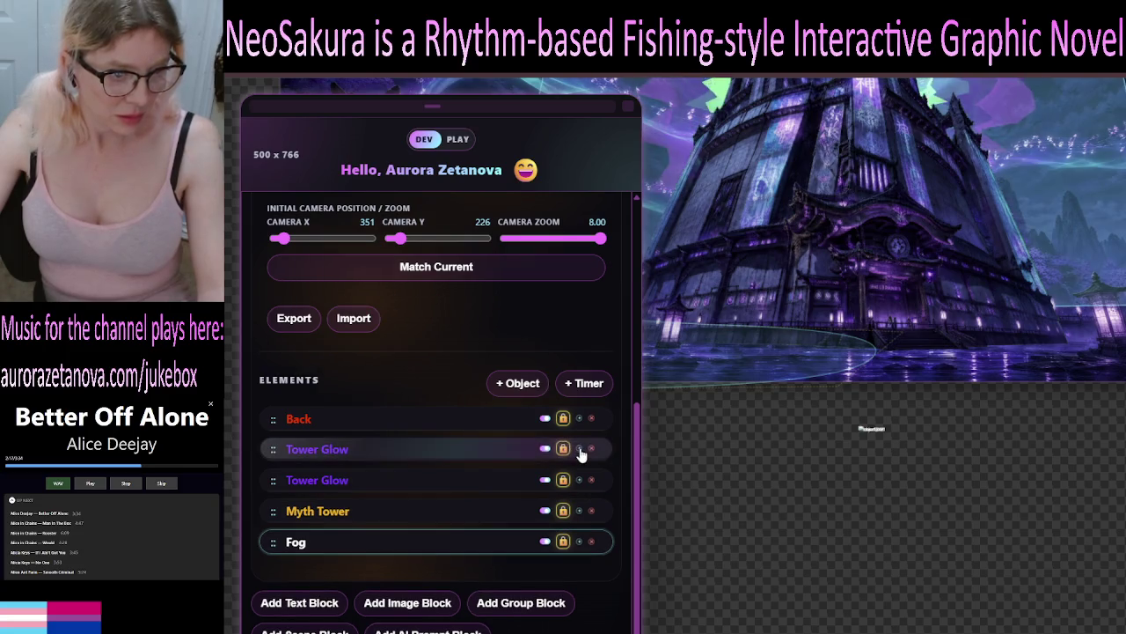
click(457, 485)
click(346, 451)
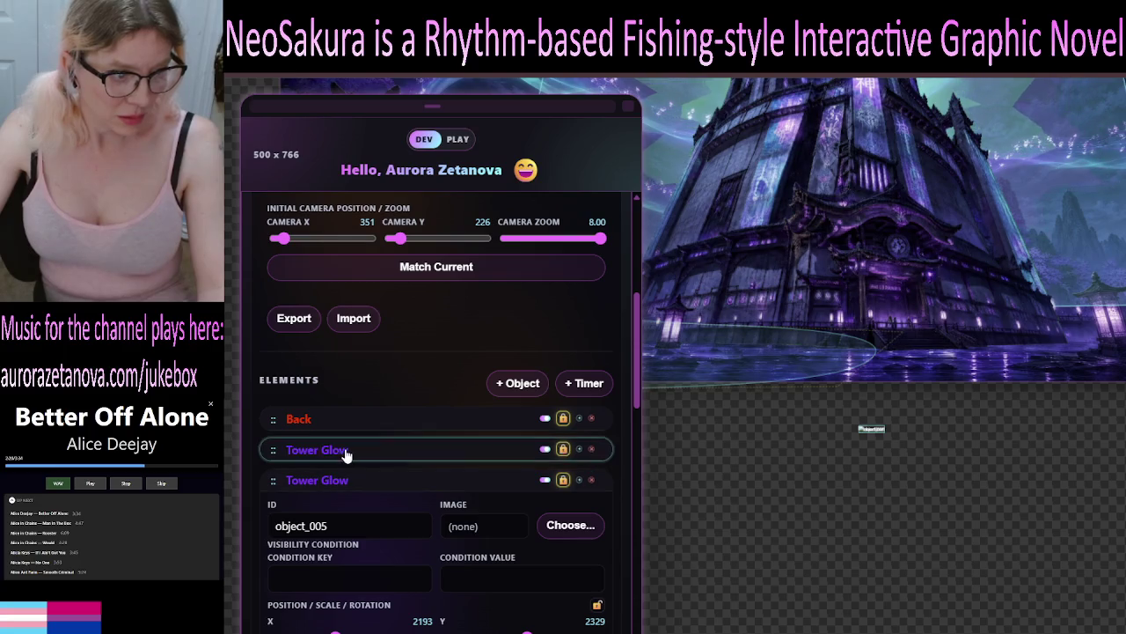
click(348, 453)
click(357, 454)
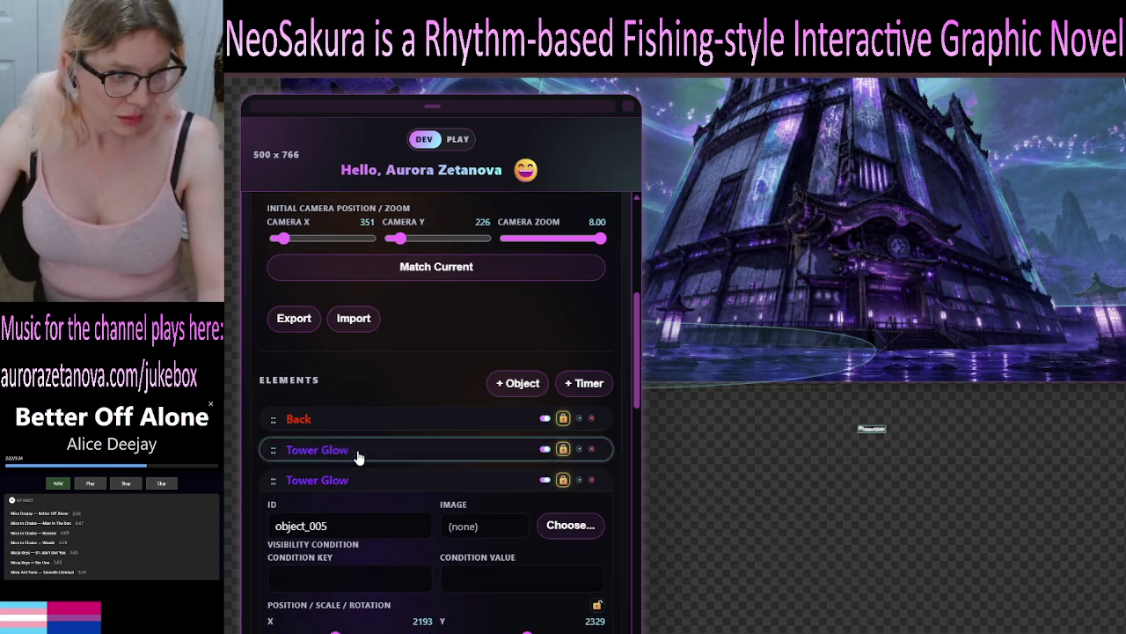
click(318, 481)
mouse_move(272, 483)
mouse_down()
mouse_move(286, 561)
mouse_move(309, 500)
mouse_up()
mouse_move(304, 553)
mouse_down()
mouse_move(314, 500)
mouse_move(326, 515)
mouse_move(647, 575)
mouse_up()
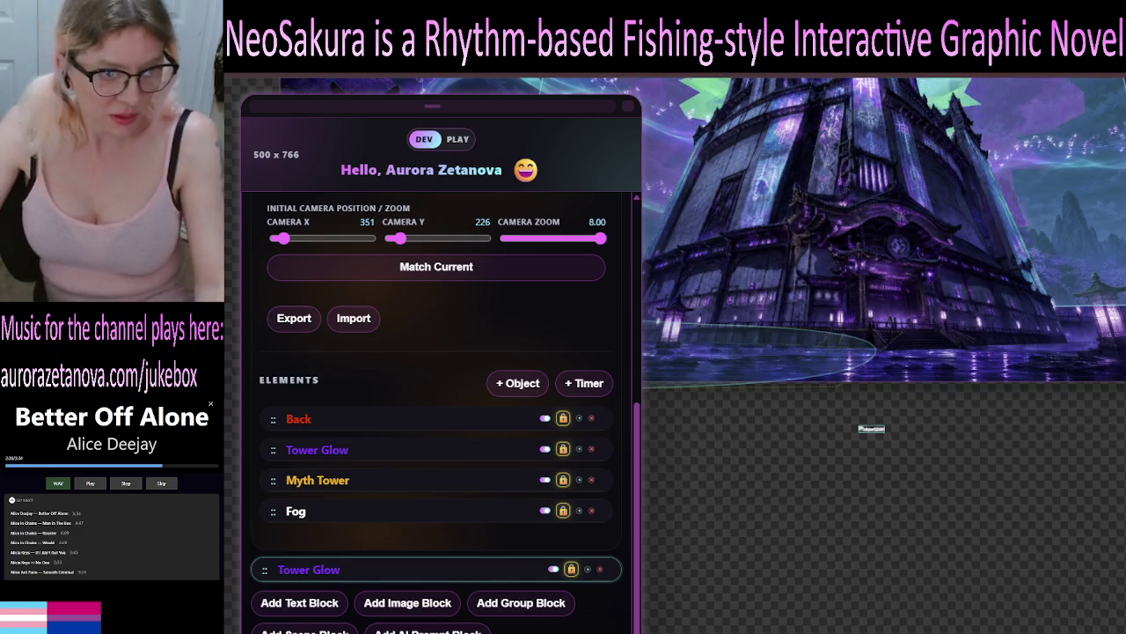
scroll(436, 396, up, 5)
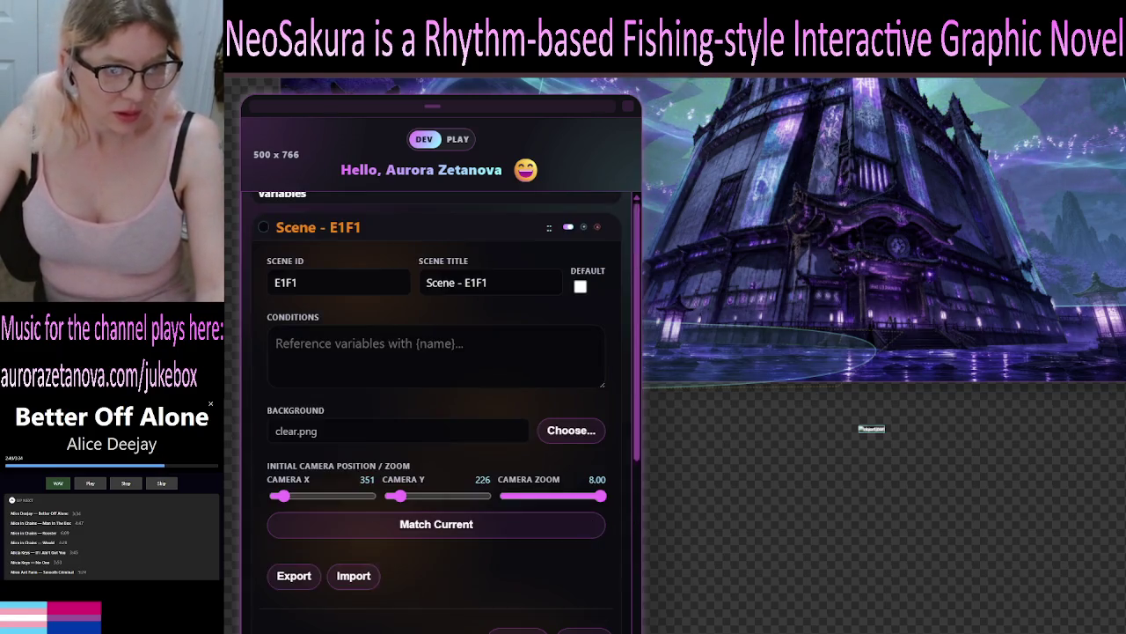
scroll(436, 396, down, 5)
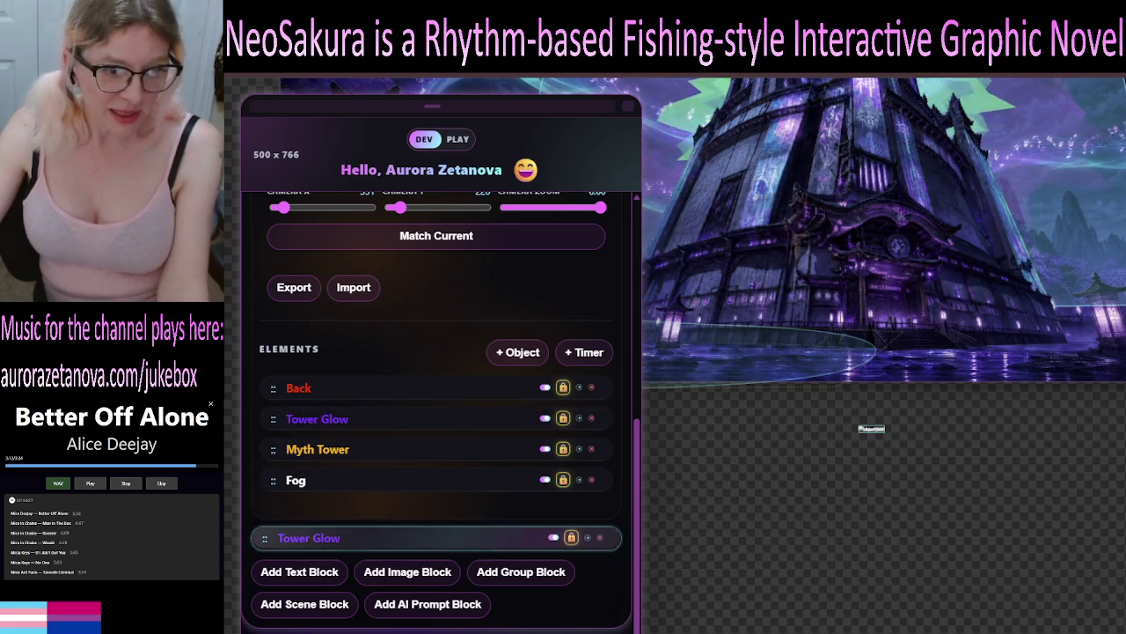
click(398, 424)
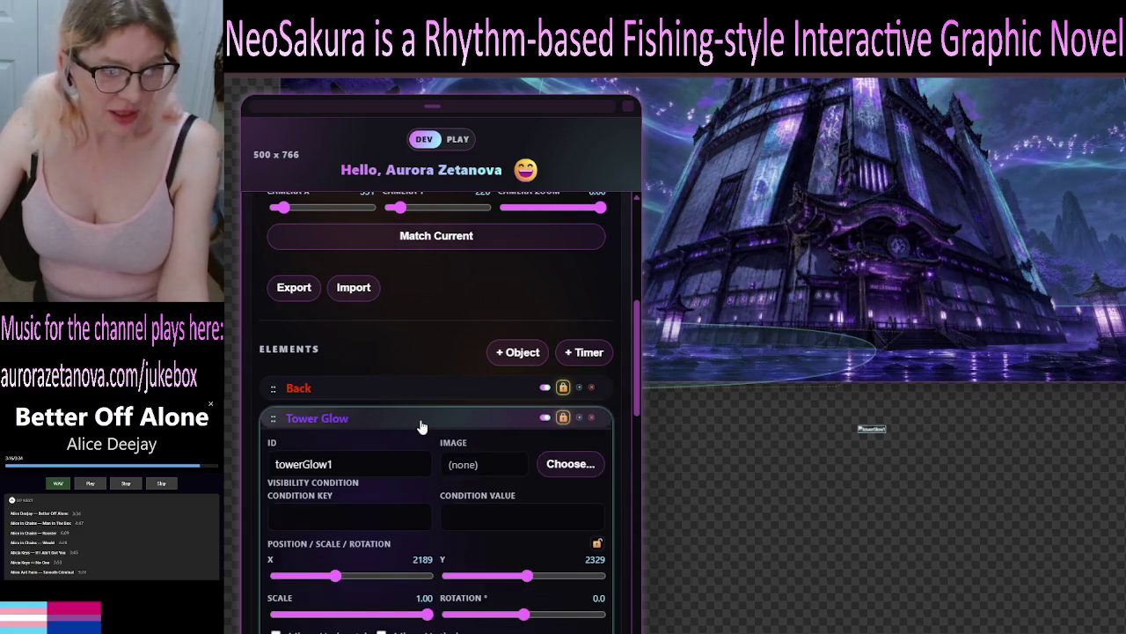
Open and close the Tower Glow settings, then lock the lower Tower Glow layer
click(422, 426)
click(472, 426)
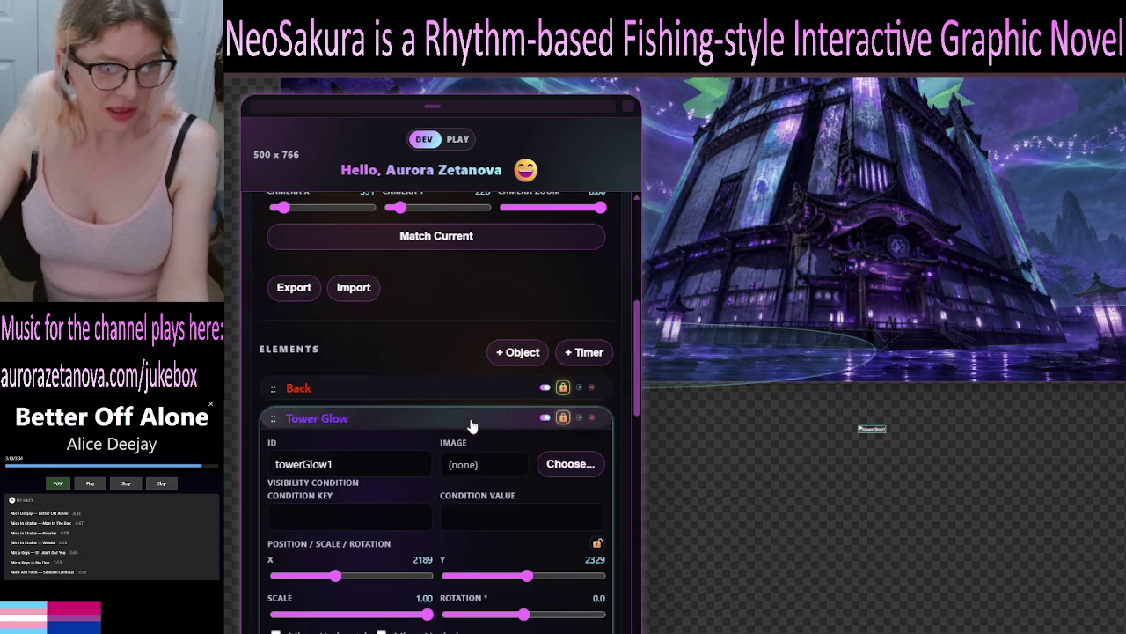
click(472, 426)
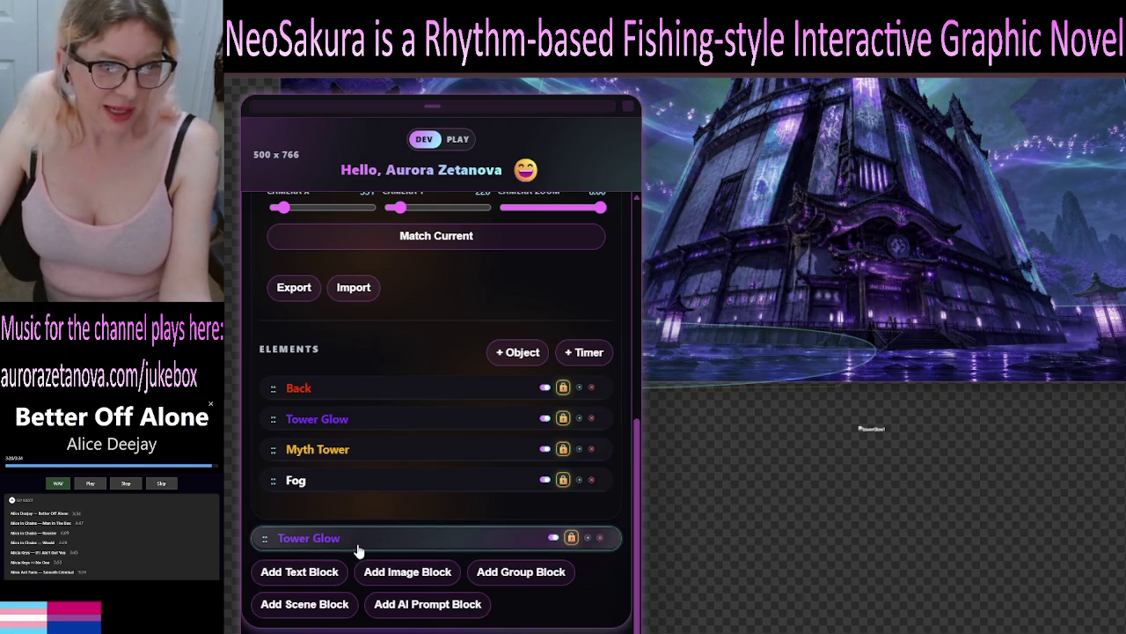
click(571, 538)
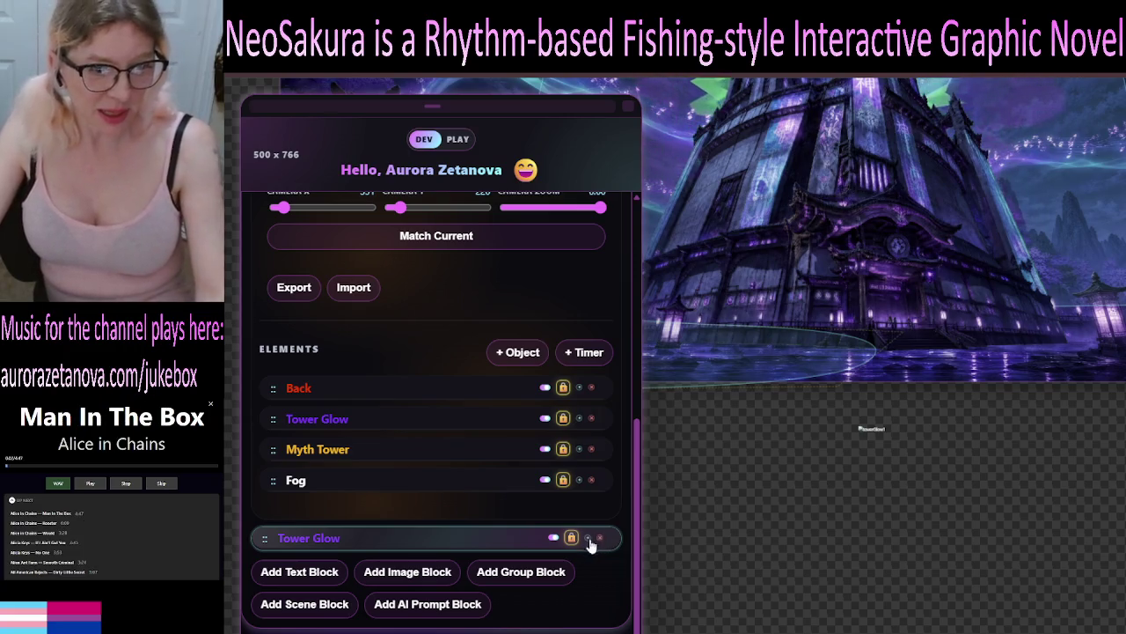
Drag the second Tower Glow up the layer stack, below Myth Tower
drag(260, 548, 261, 570)
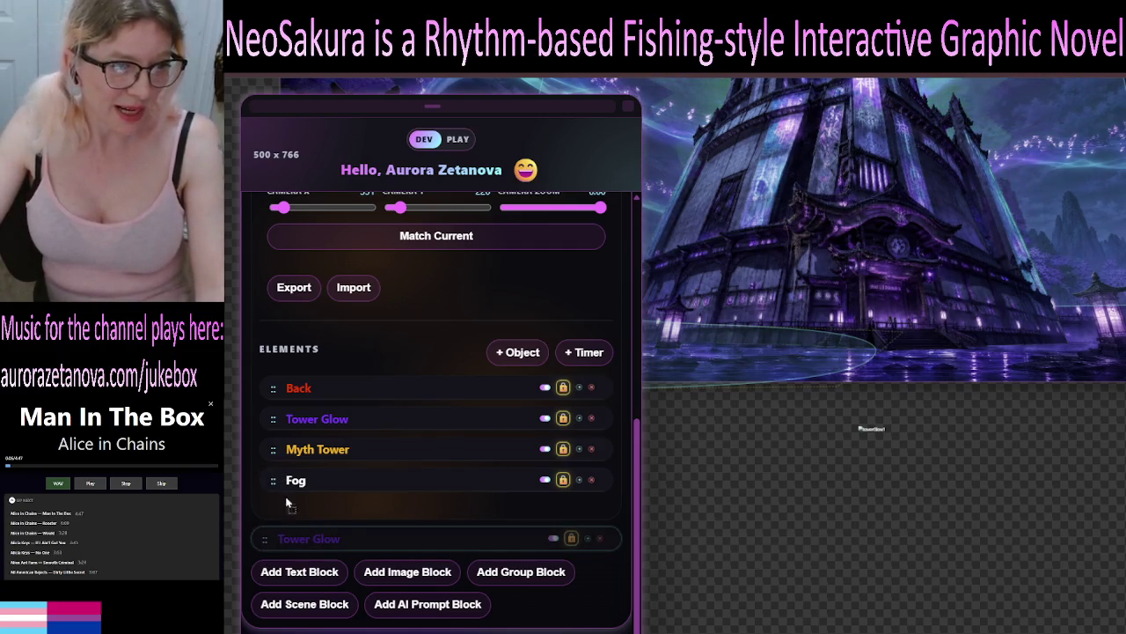
drag(286, 503, 324, 401)
mouse_move(321, 487)
mouse_down()
mouse_move(309, 411)
mouse_move(359, 443)
mouse_up()
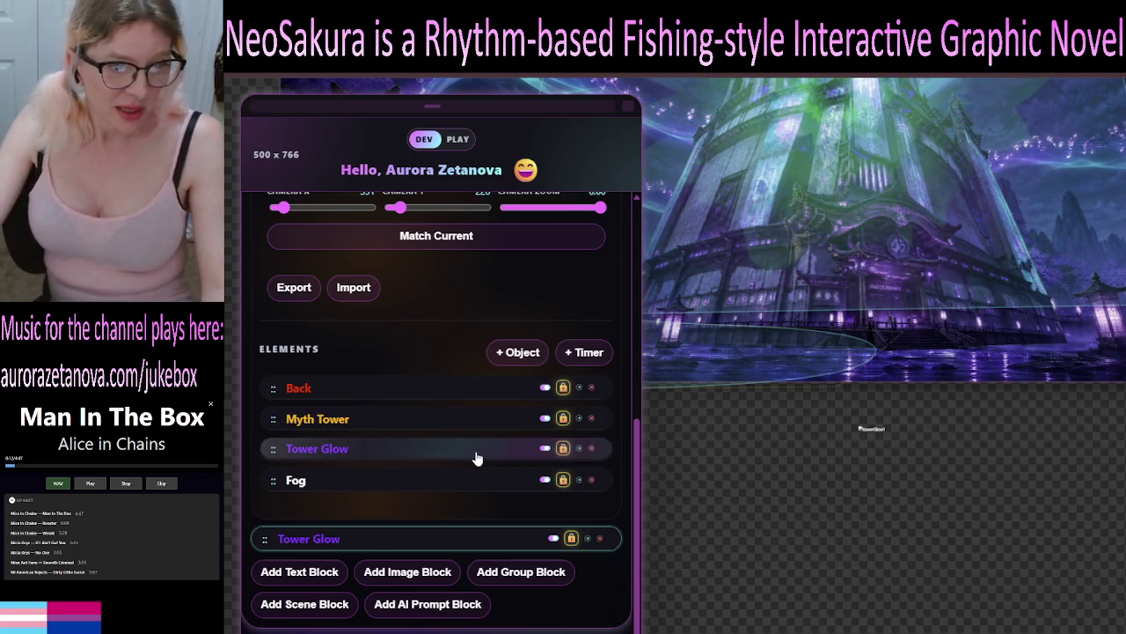
Hide and re-show the Tower Glow layer to compare the preview, then close its settings
click(475, 457)
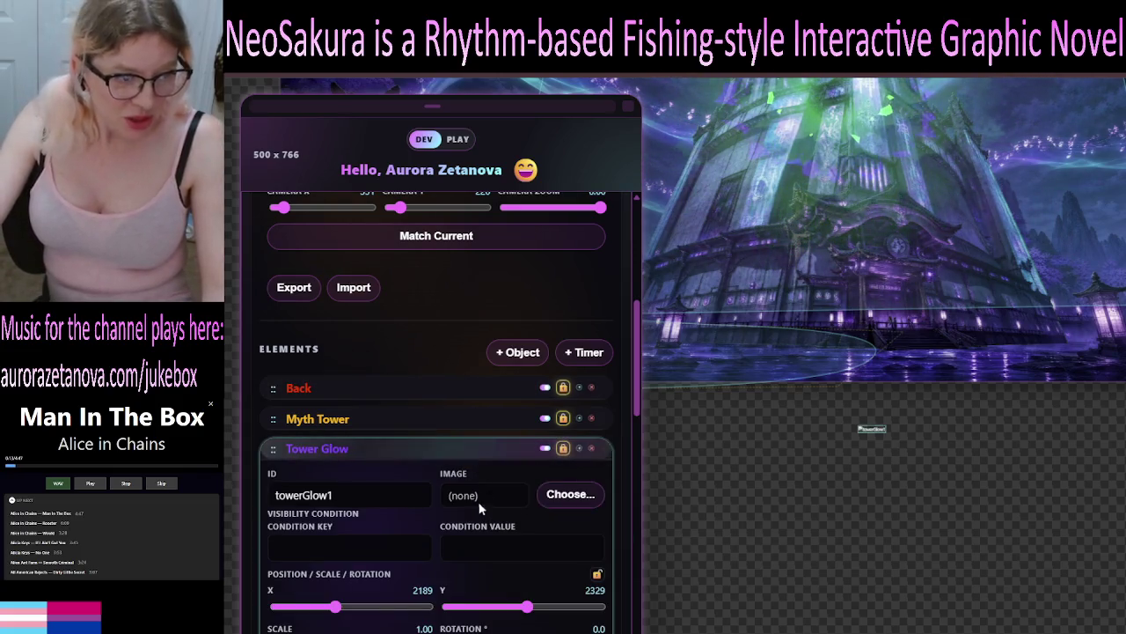
click(546, 448)
click(546, 450)
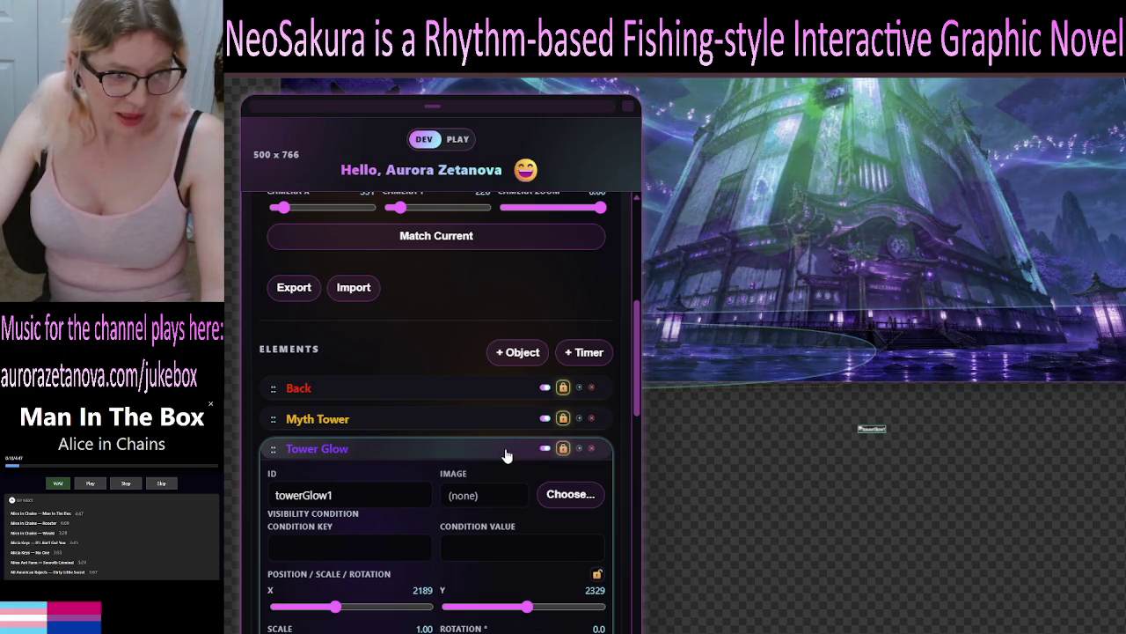
click(459, 452)
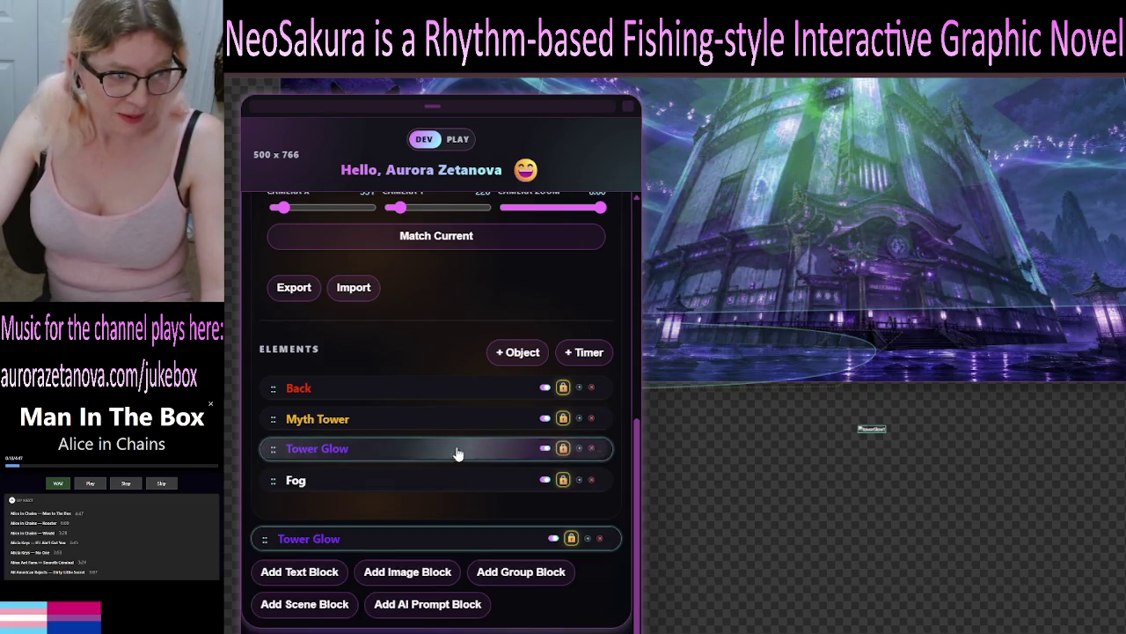
Duplicate Tower Glow and drop the copy between Myth Tower and Fog
click(579, 449)
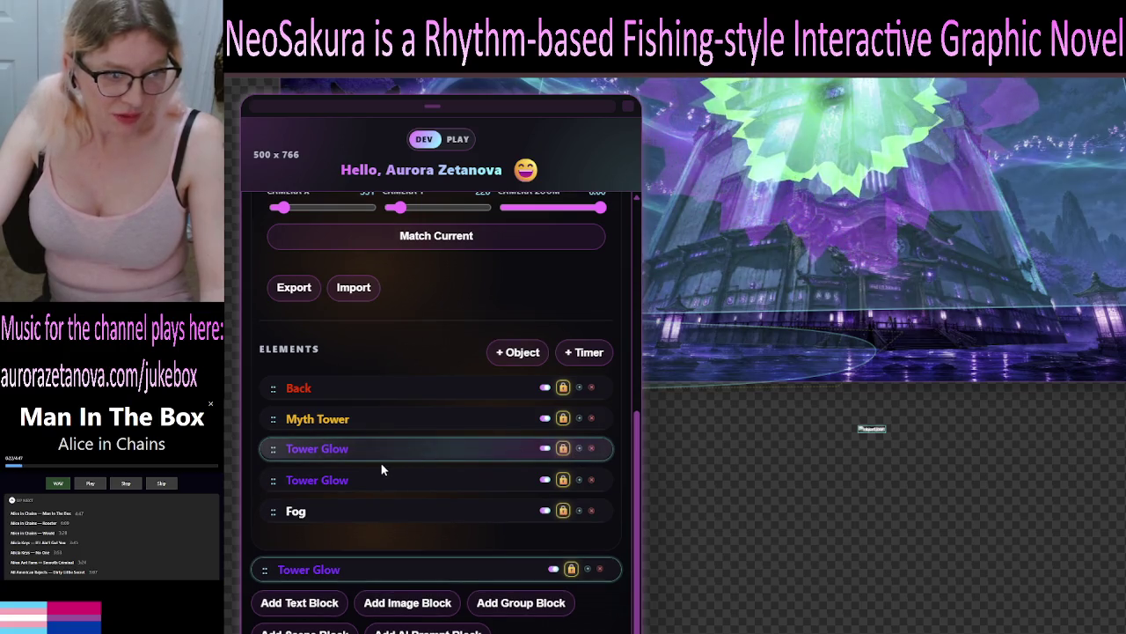
click(466, 482)
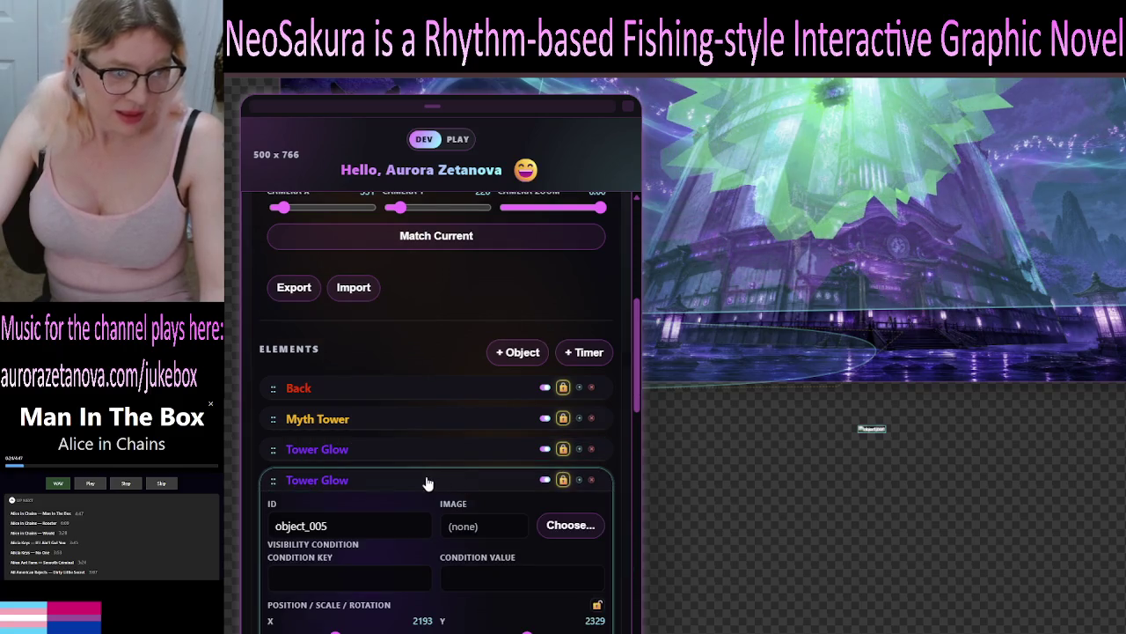
click(369, 480)
drag(270, 477, 298, 524)
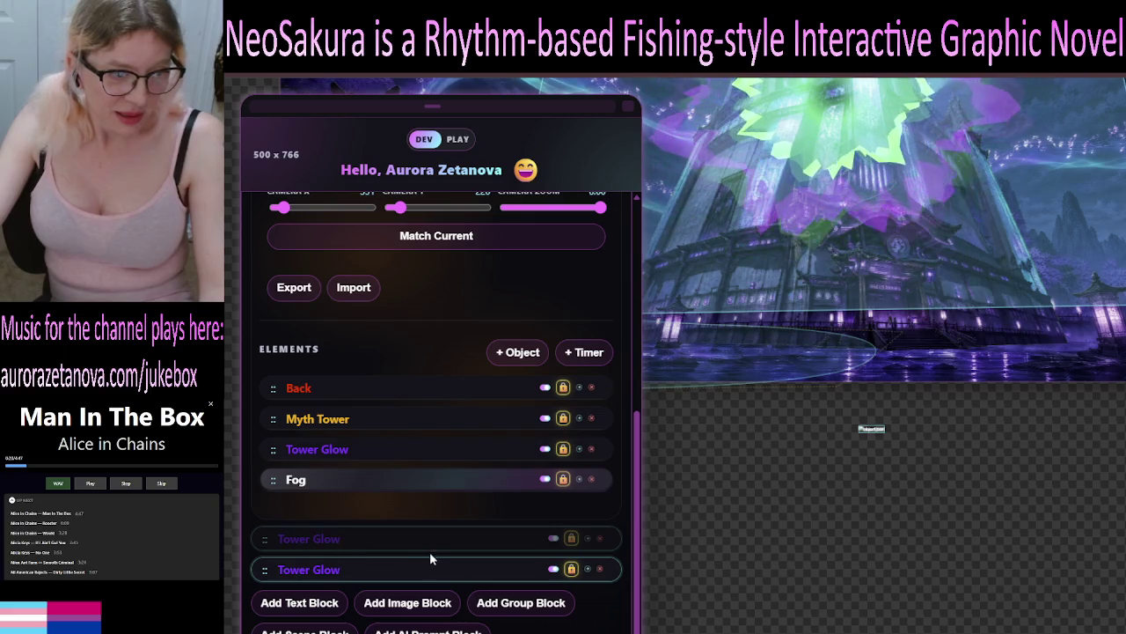
drag(430, 551, 470, 544)
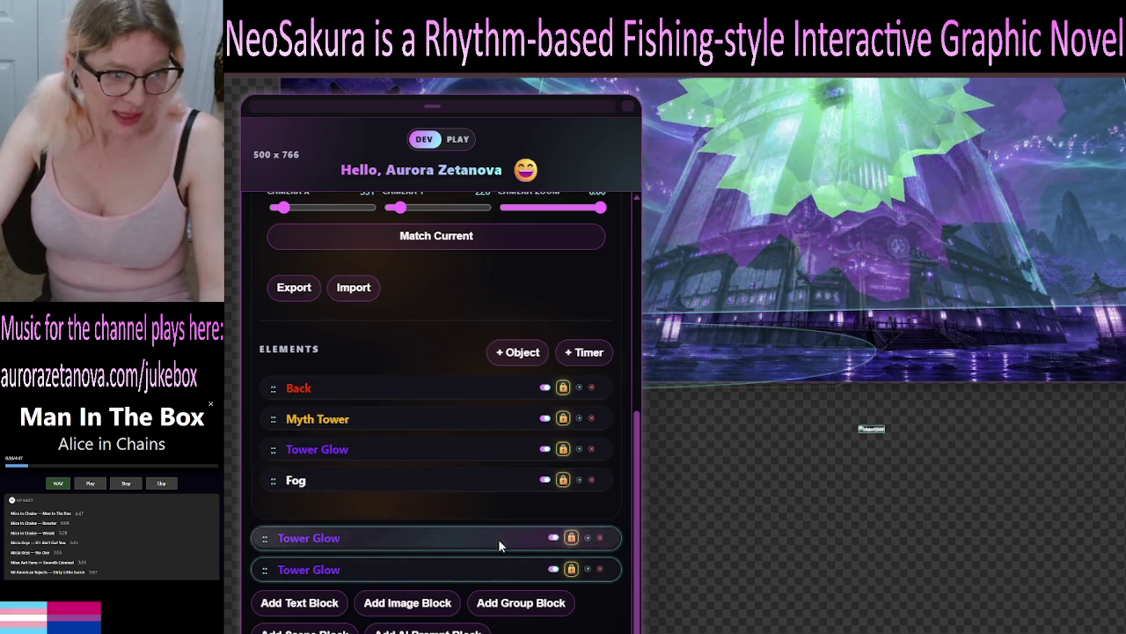
Open and close each Tower Glow copy's settings to check them
click(498, 539)
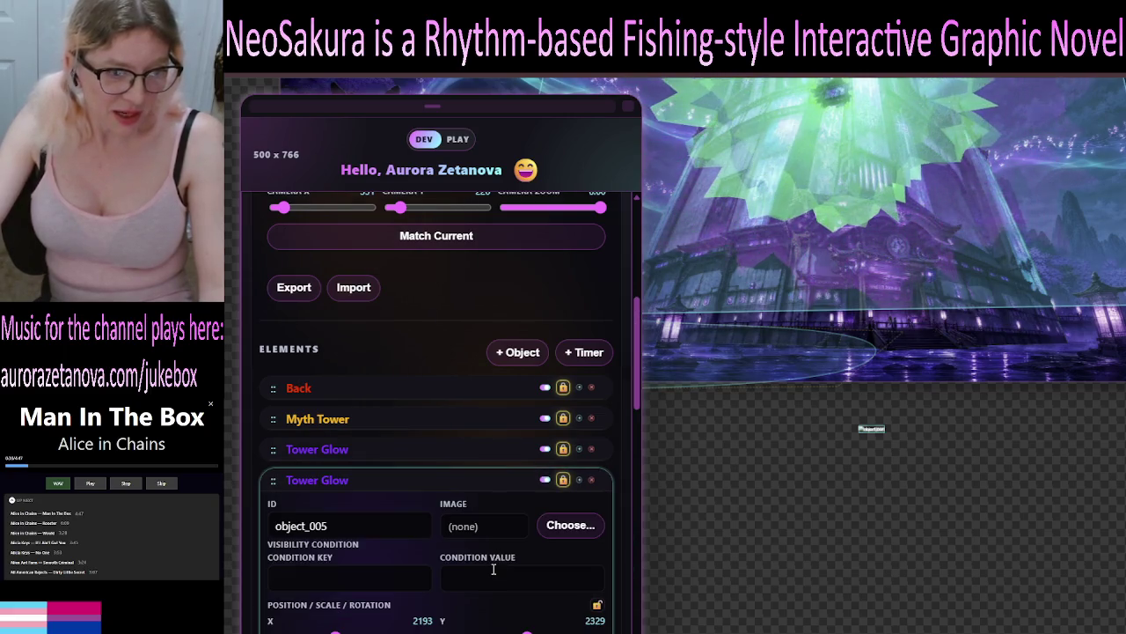
click(492, 486)
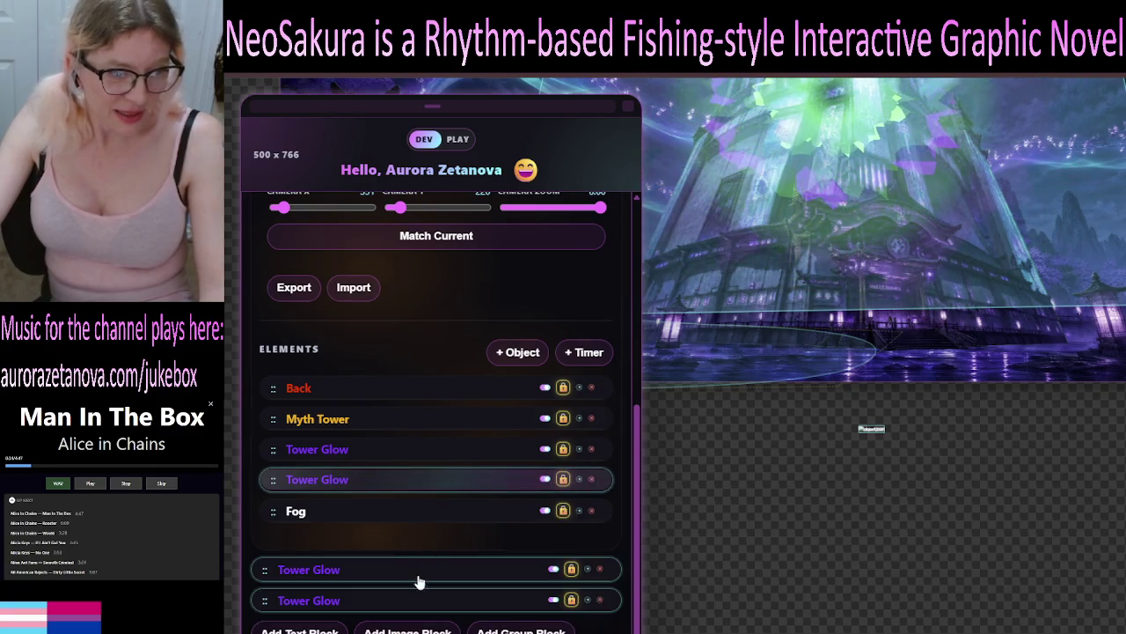
click(413, 455)
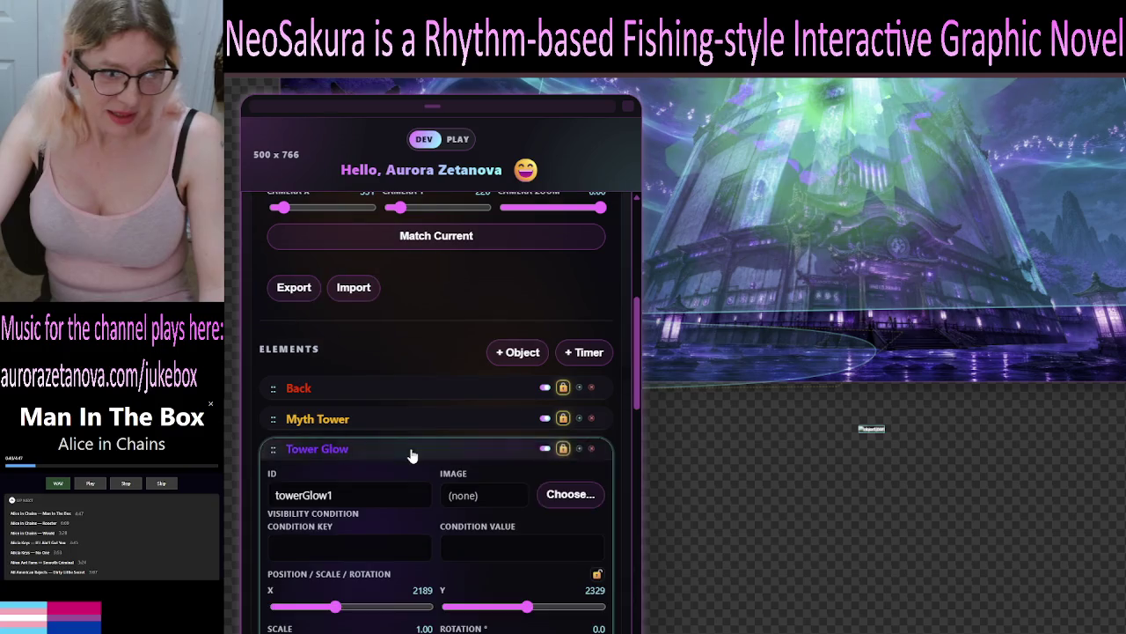
click(414, 457)
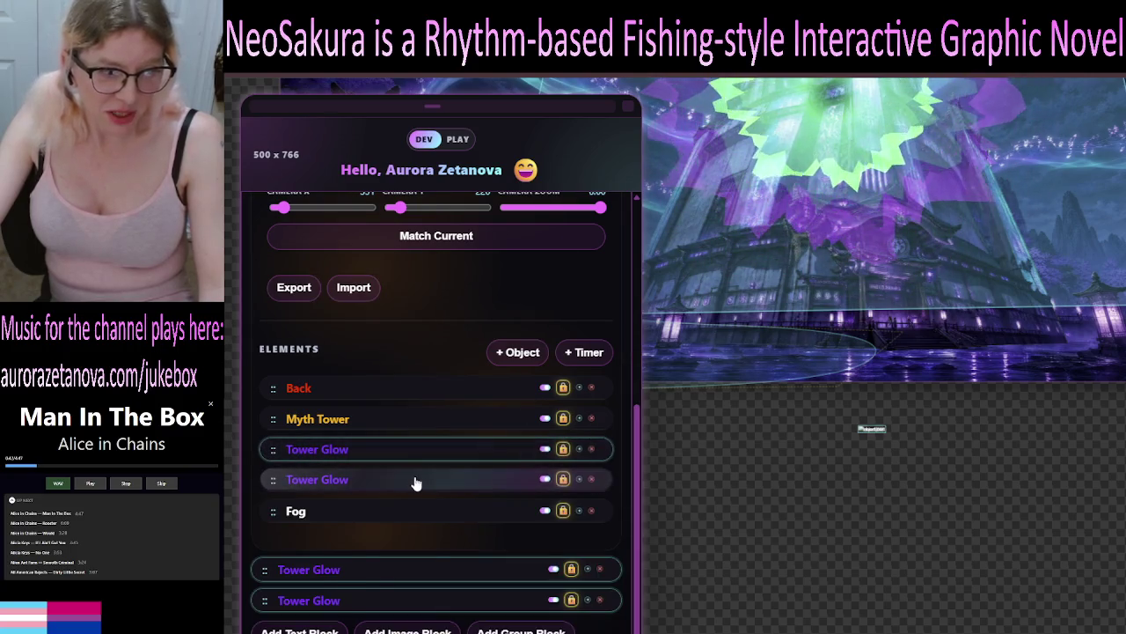
click(416, 483)
click(415, 482)
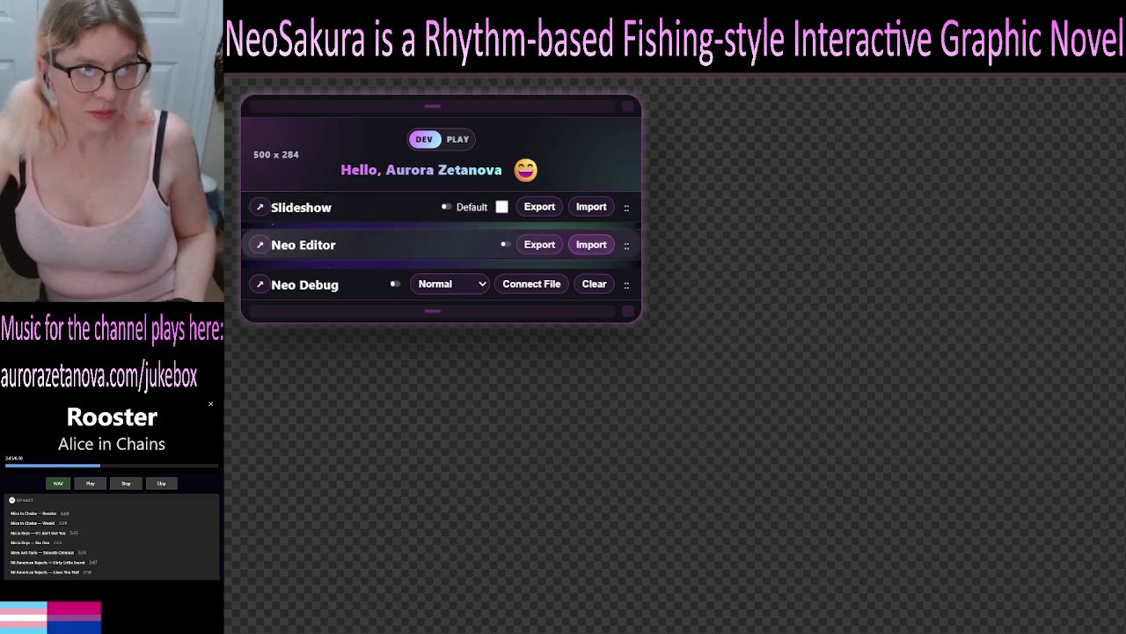
Load the saved E1F1 scene back onto the empty stage
click(592, 244)
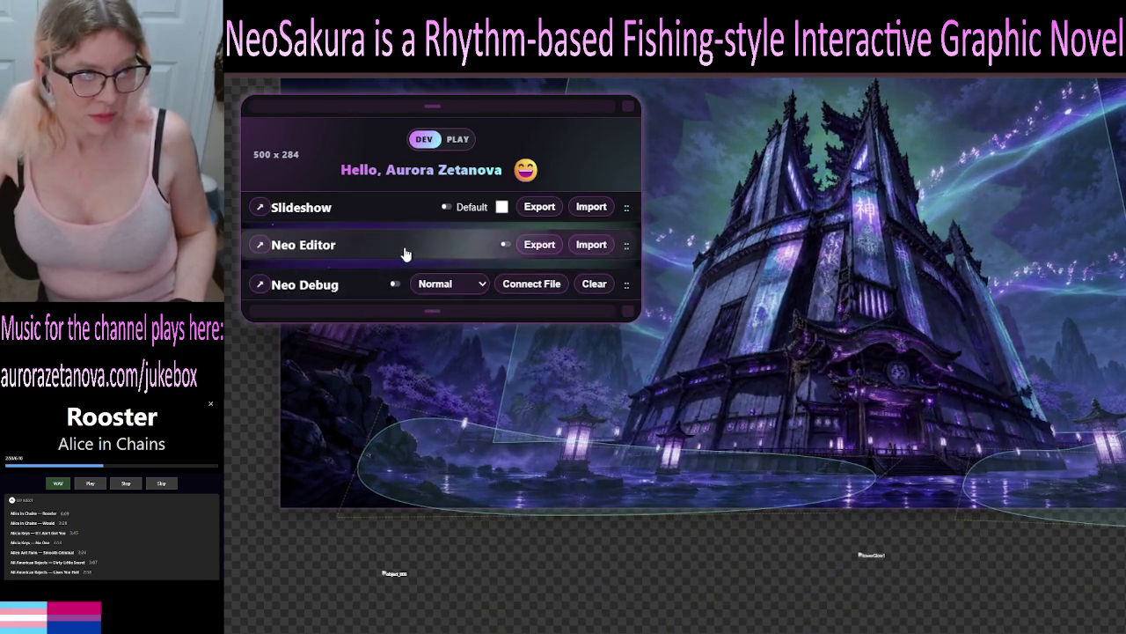
Expand Neo Editor and Scene - E1F1, then select Tower Glow in the Elements list
click(402, 248)
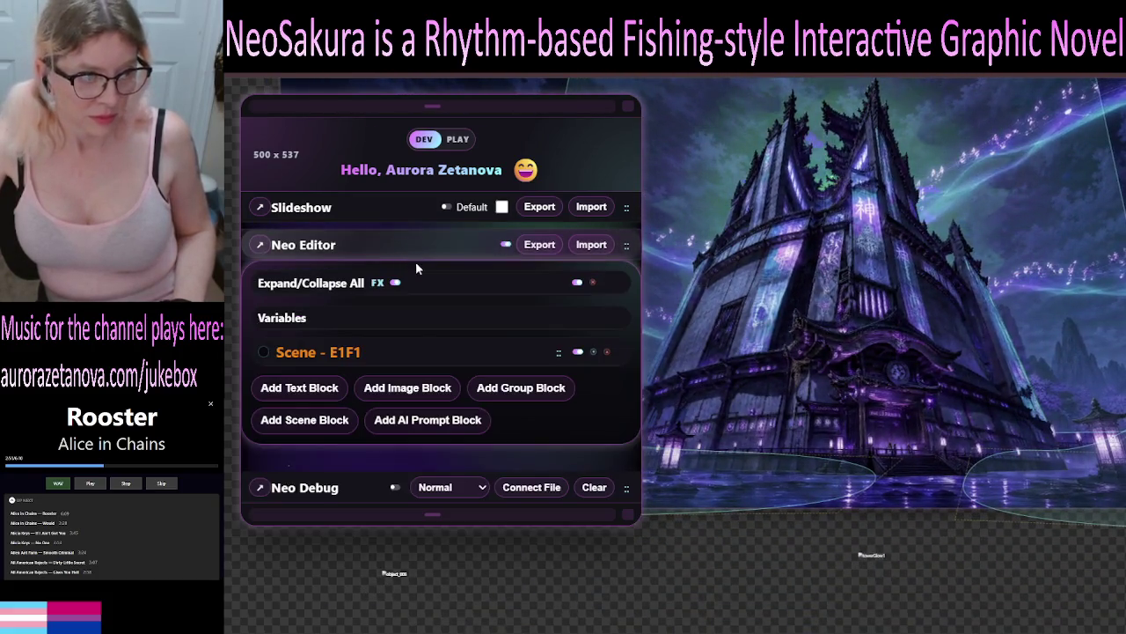
click(414, 352)
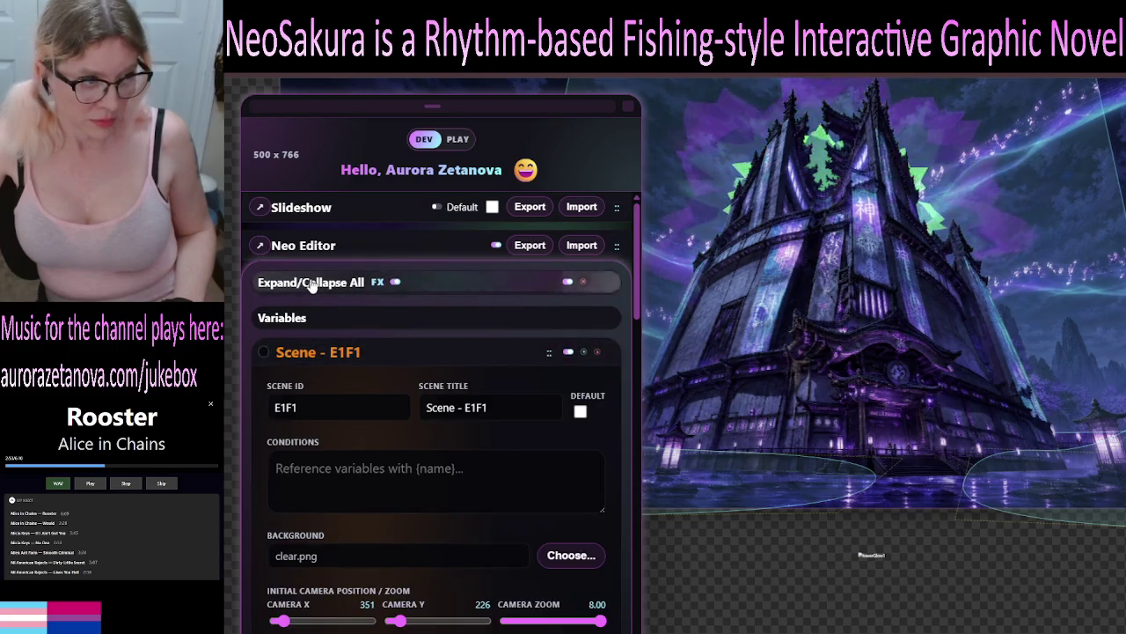
click(310, 281)
click(404, 352)
scroll(523, 403, down, 5)
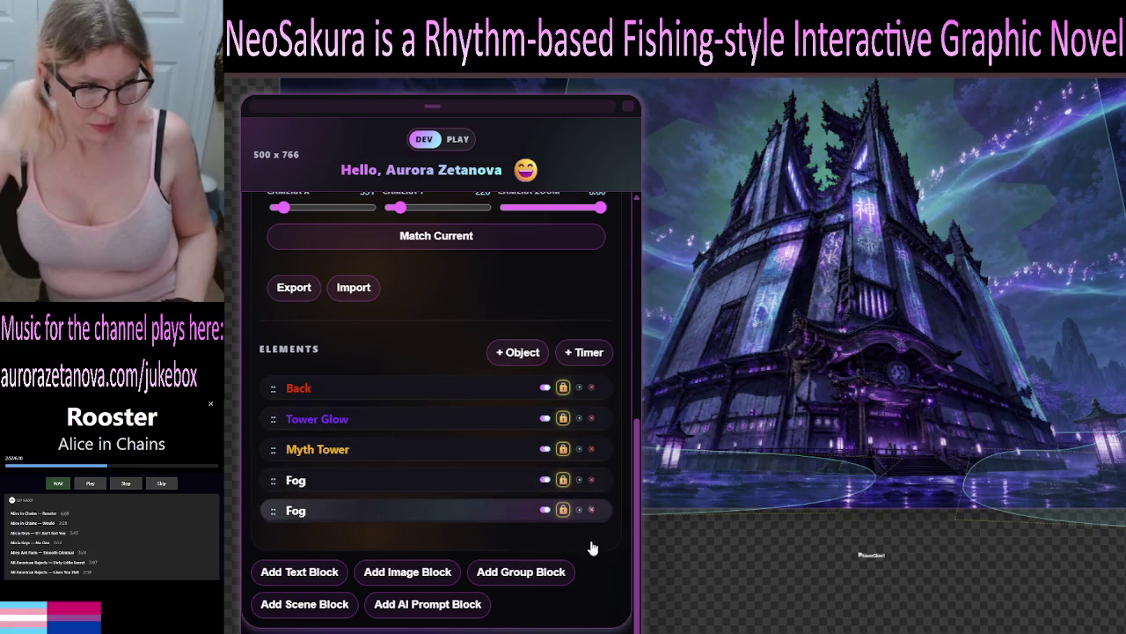
click(449, 420)
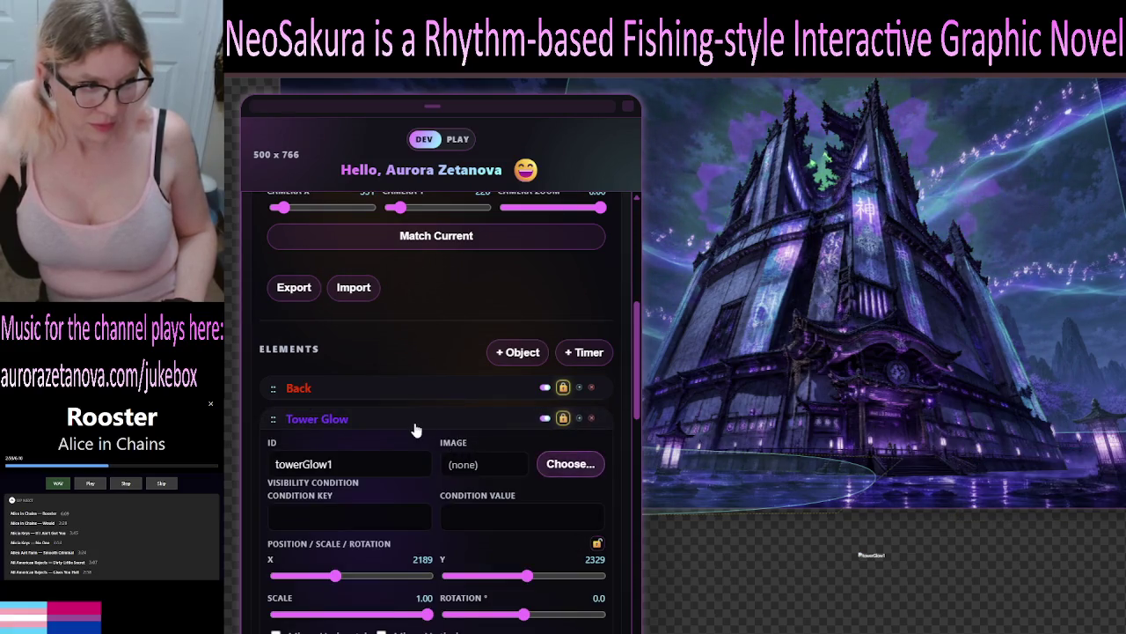
click(415, 426)
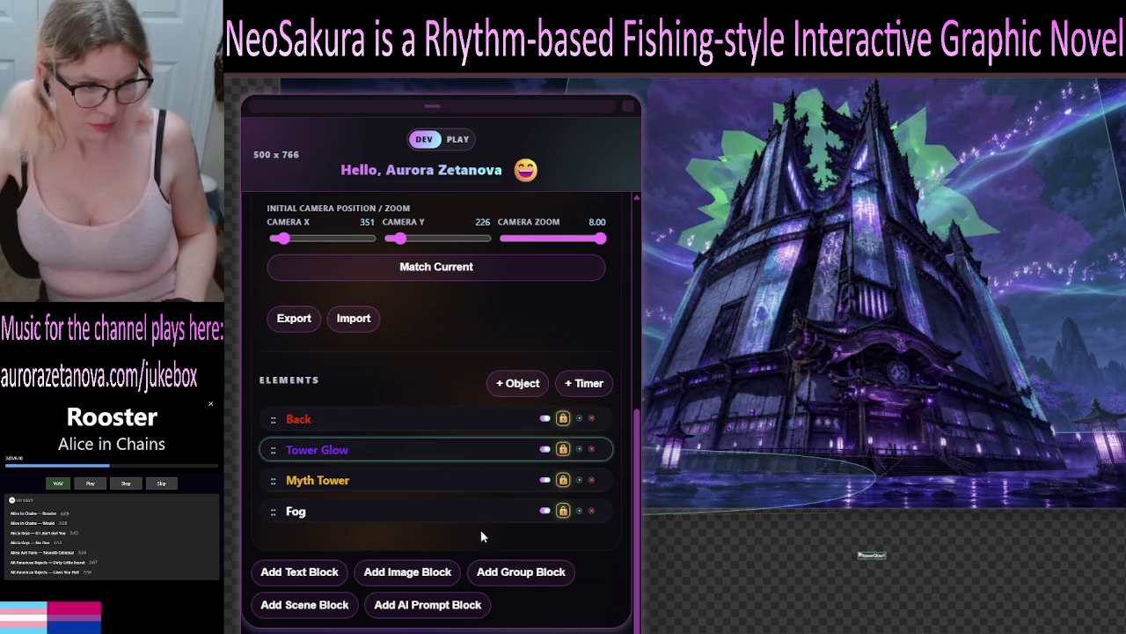
Duplicate Tower Glow to create the second copy, object_005, and check it
click(579, 450)
click(450, 483)
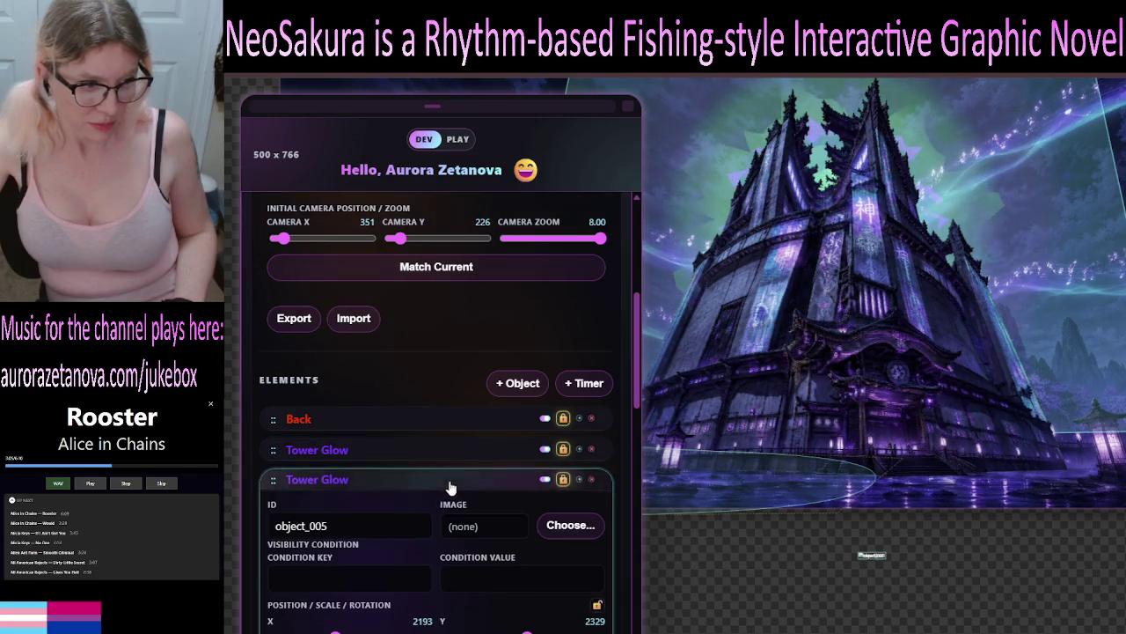
click(453, 482)
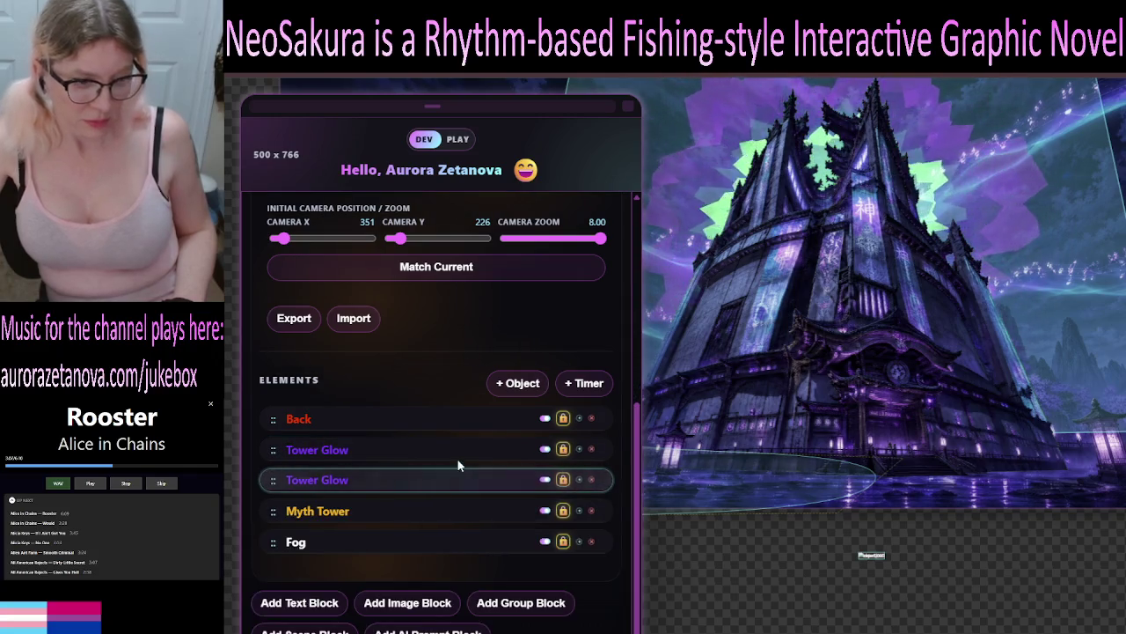
Drag the second Tower Glow (object_005) back into the third slot above Myth Tower
mouse_move(273, 480)
mouse_down()
mouse_move(278, 529)
mouse_move(430, 557)
mouse_up()
scroll(430, 546, down, 1)
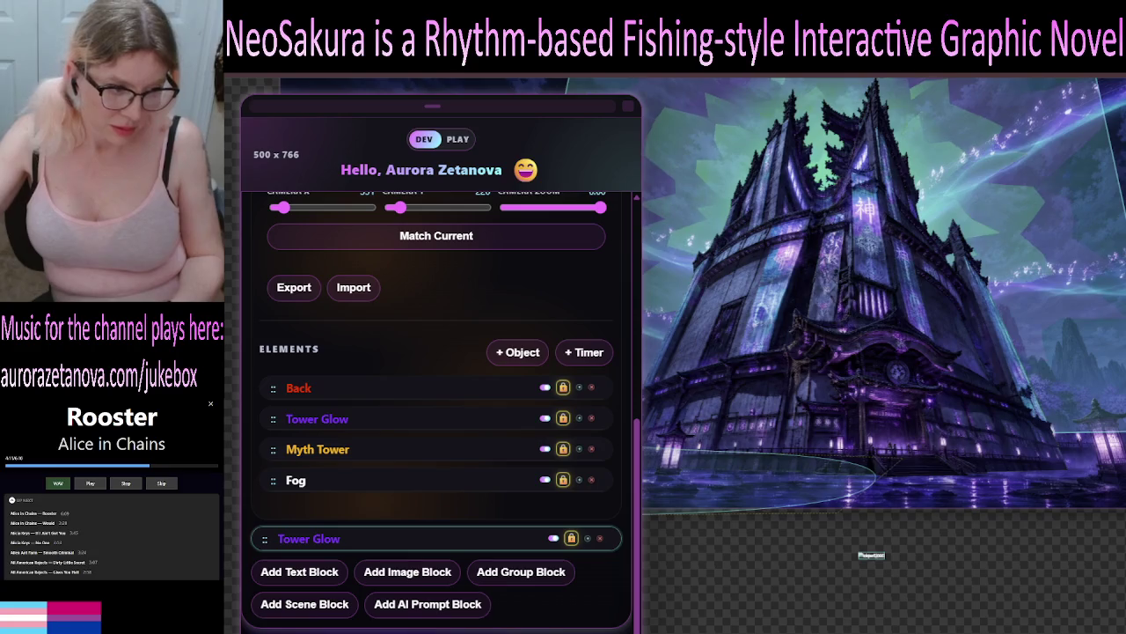
drag(390, 548, 406, 459)
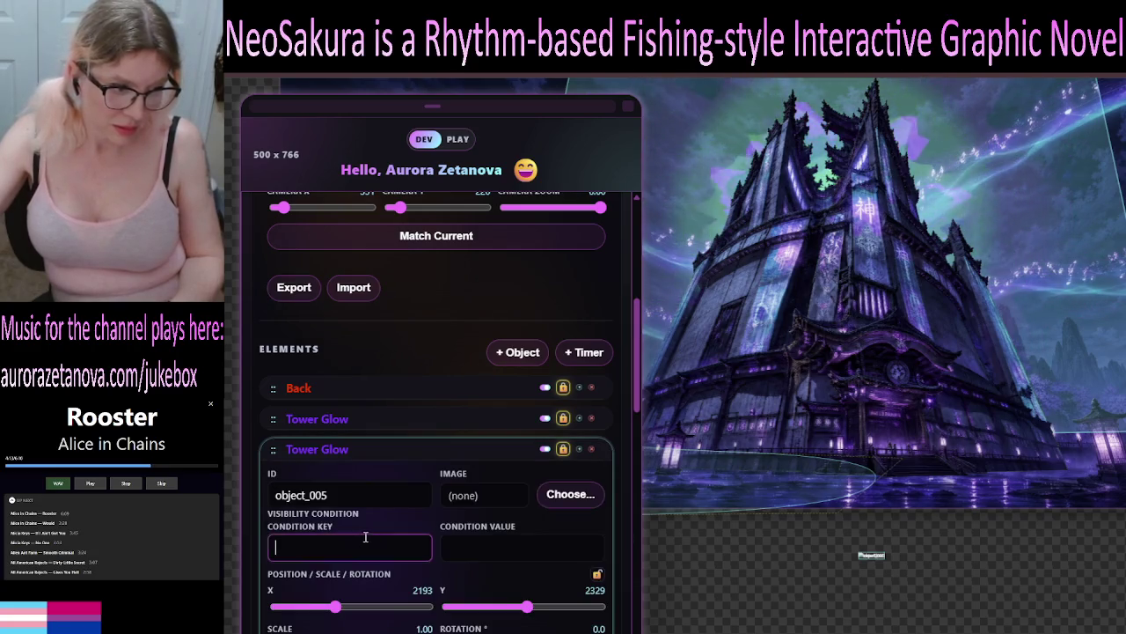
Drag the second Tower Glow below the element list and reposition it again
mouse_move(475, 465)
mouse_down()
mouse_move(491, 501)
mouse_move(408, 576)
mouse_move(411, 565)
mouse_up()
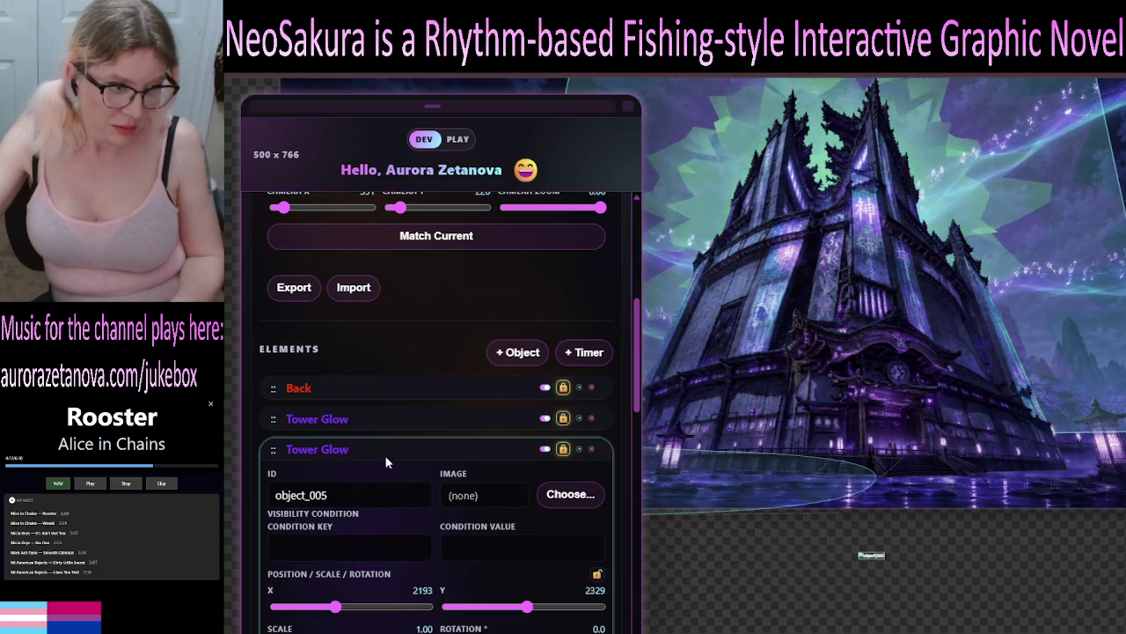
mouse_move(394, 455)
mouse_down()
mouse_move(444, 523)
mouse_move(429, 479)
mouse_move(355, 546)
mouse_up()
drag(385, 422, 396, 423)
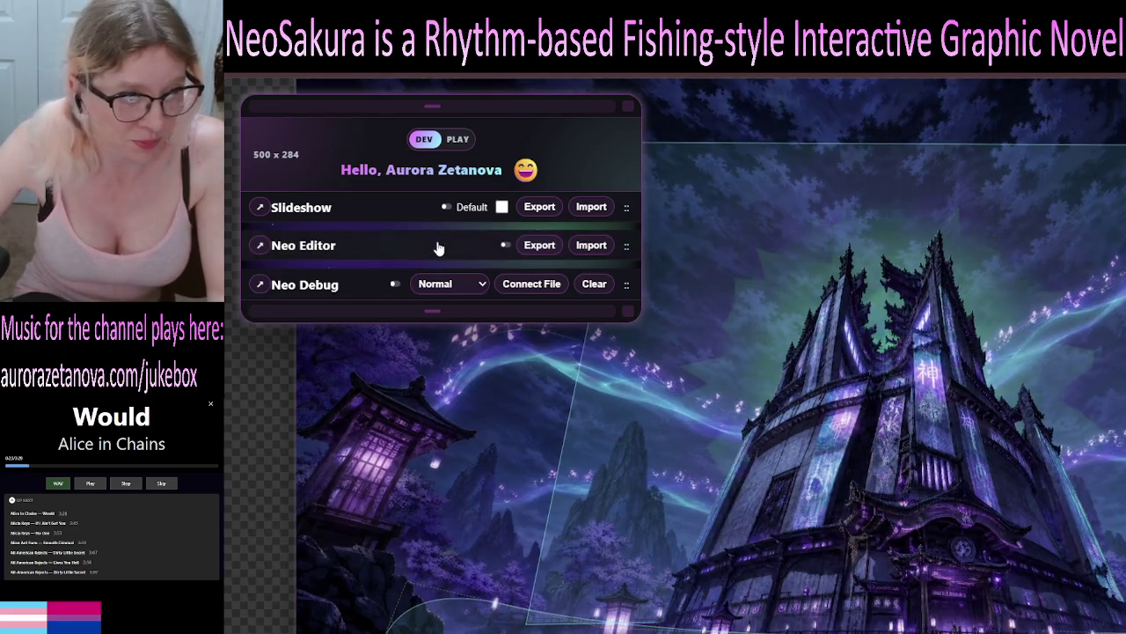
Expand Neo Editor and Scene E1F1, then bring up the Tower Glow element's properties
click(440, 245)
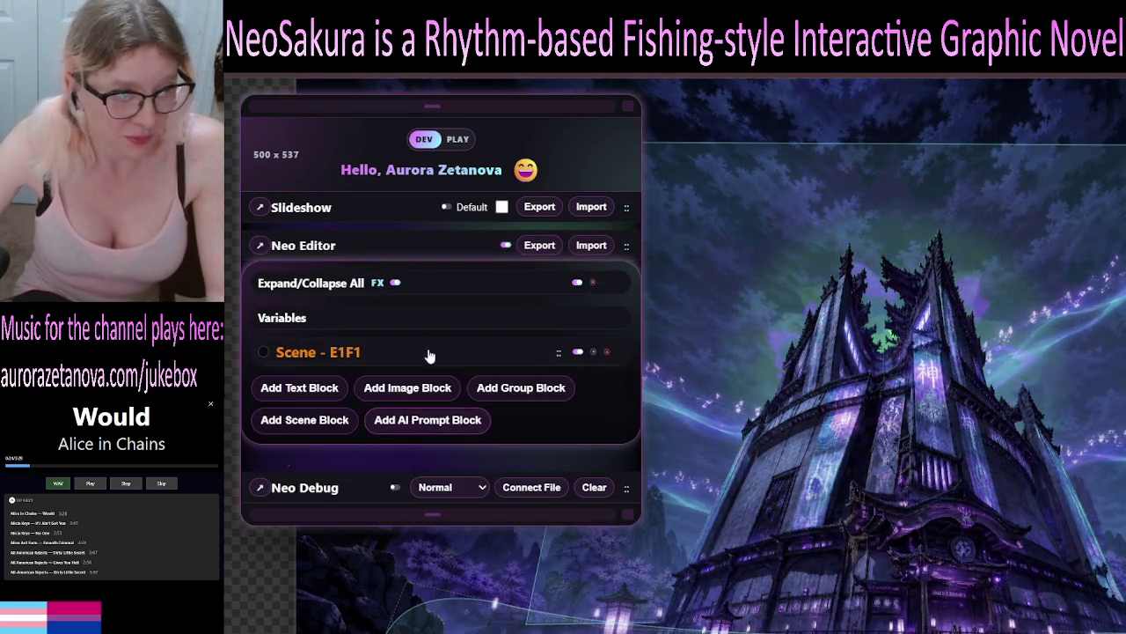
click(402, 283)
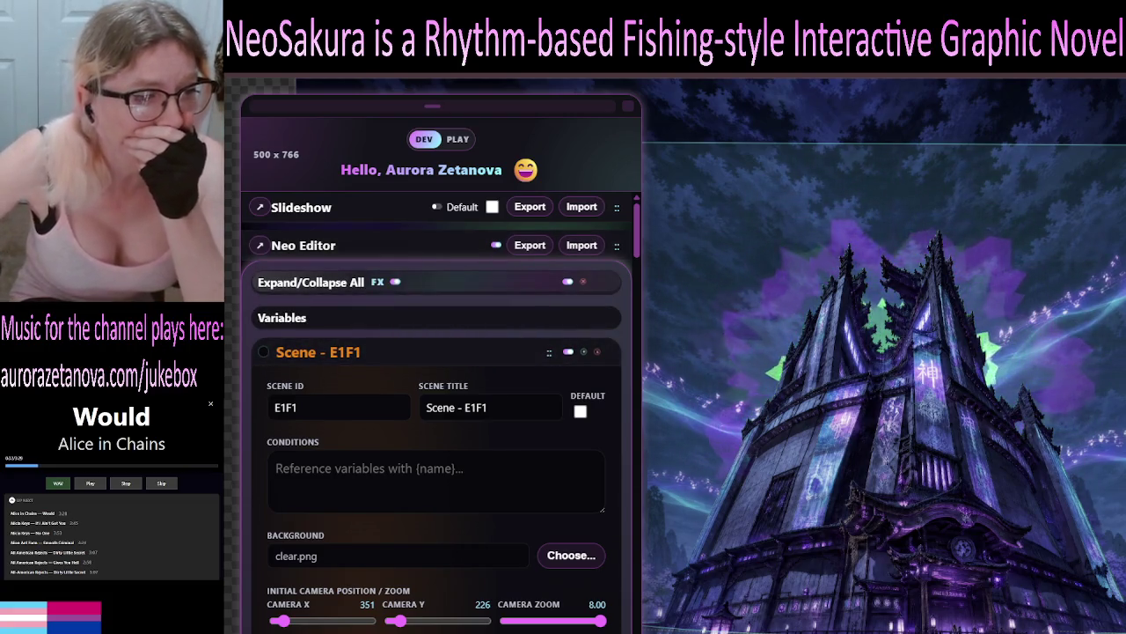
click(326, 283)
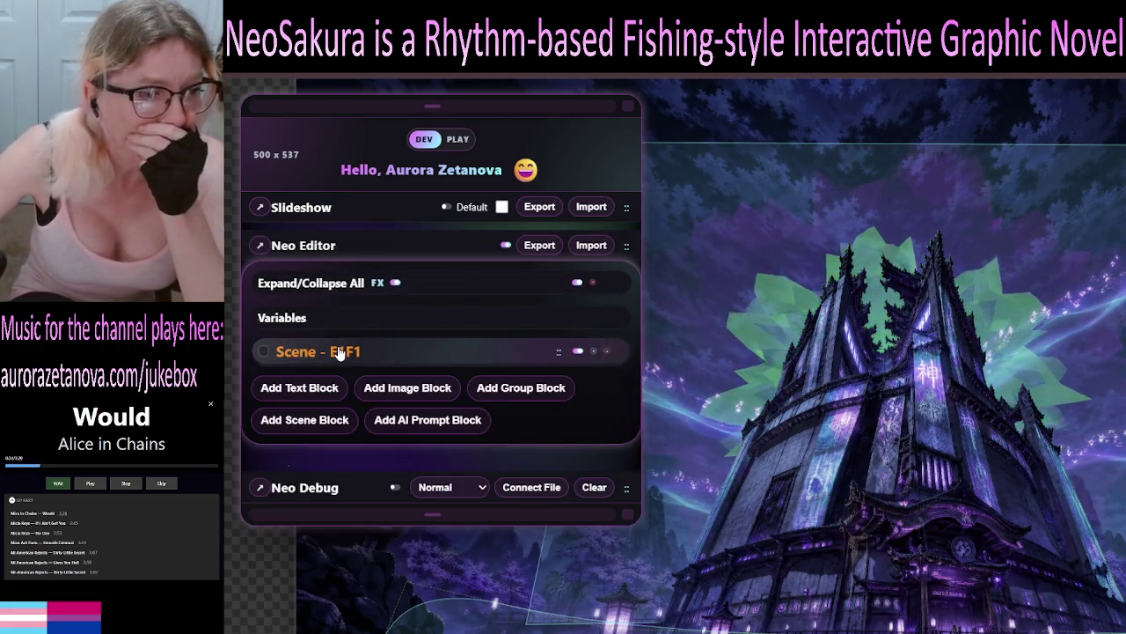
click(339, 352)
scroll(417, 384, down, 5)
click(422, 402)
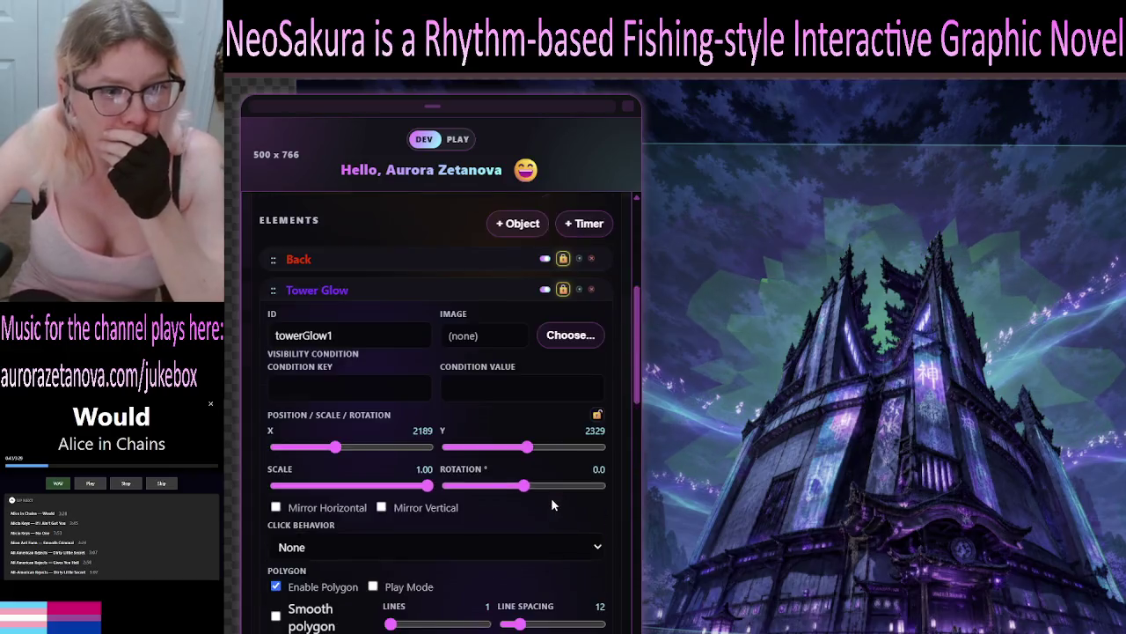
scroll(551, 497, up, 10)
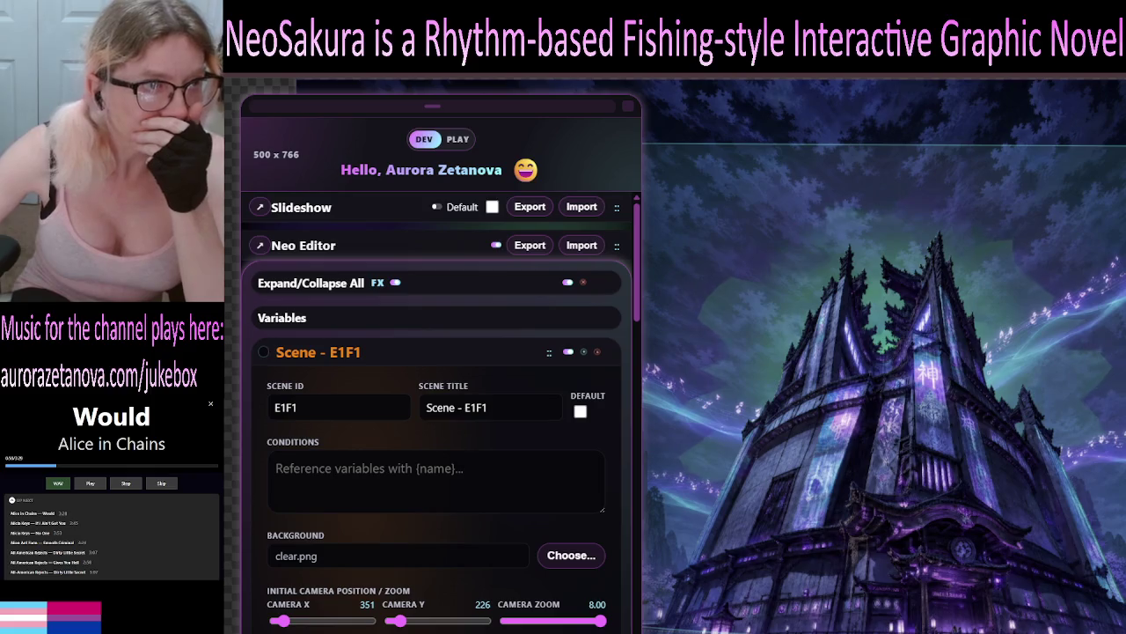
mouse_move(636, 255)
mouse_down()
mouse_move(649, 575)
mouse_move(644, 261)
mouse_move(647, 348)
mouse_up()
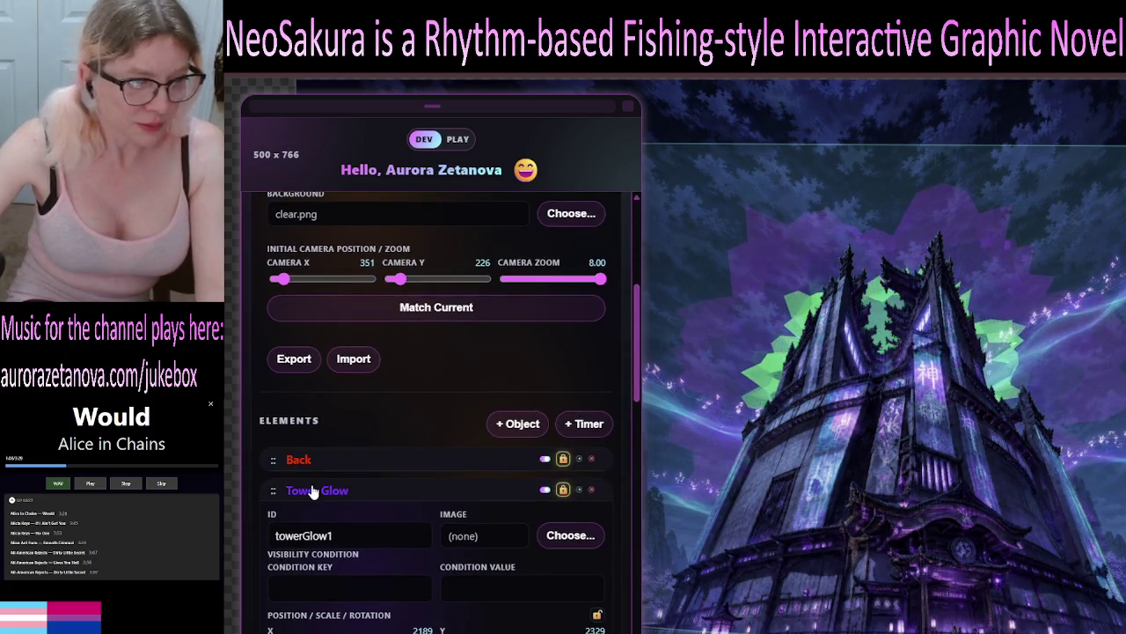
Duplicate Tower Glow with Ctrl+D and drag the copy up toward Myth Tower
click(316, 490)
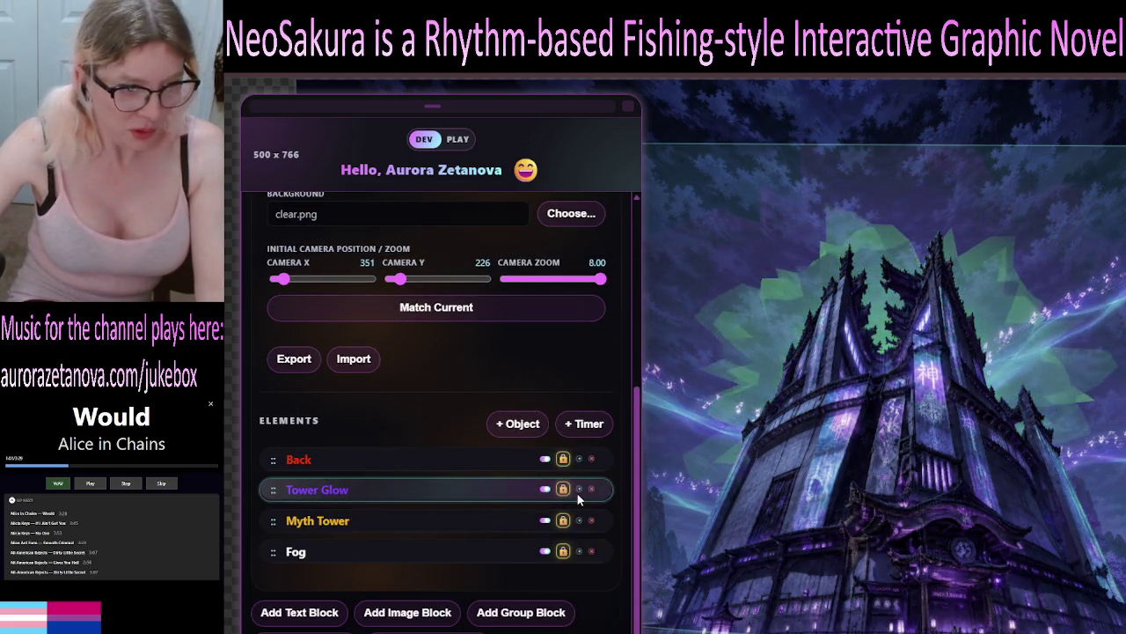
key(ctrl+d)
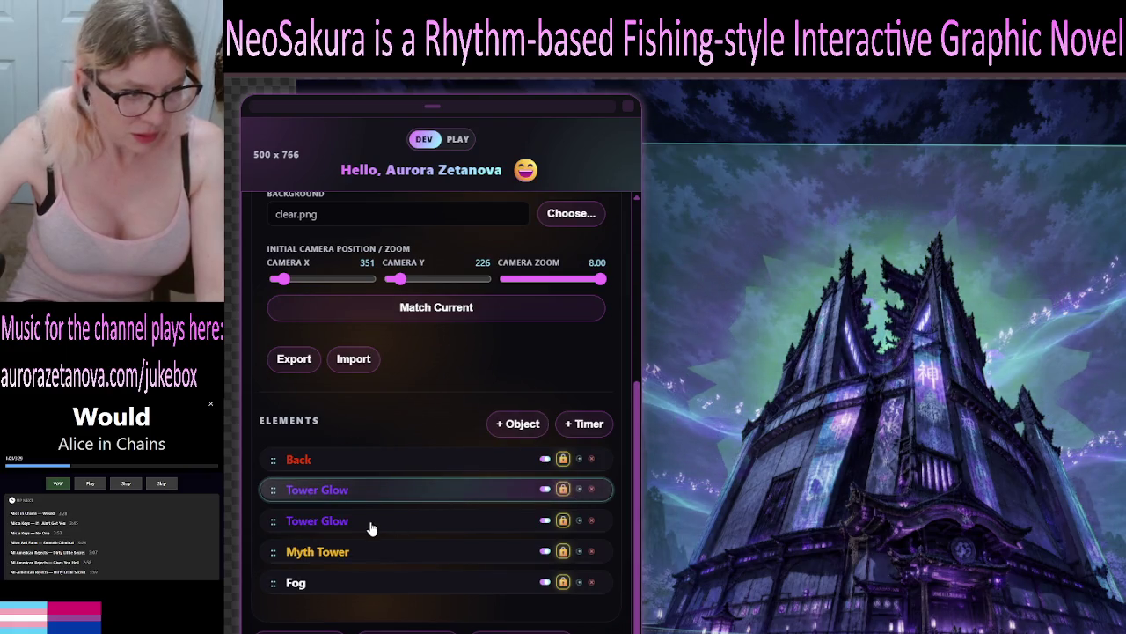
click(371, 524)
click(371, 525)
click(372, 525)
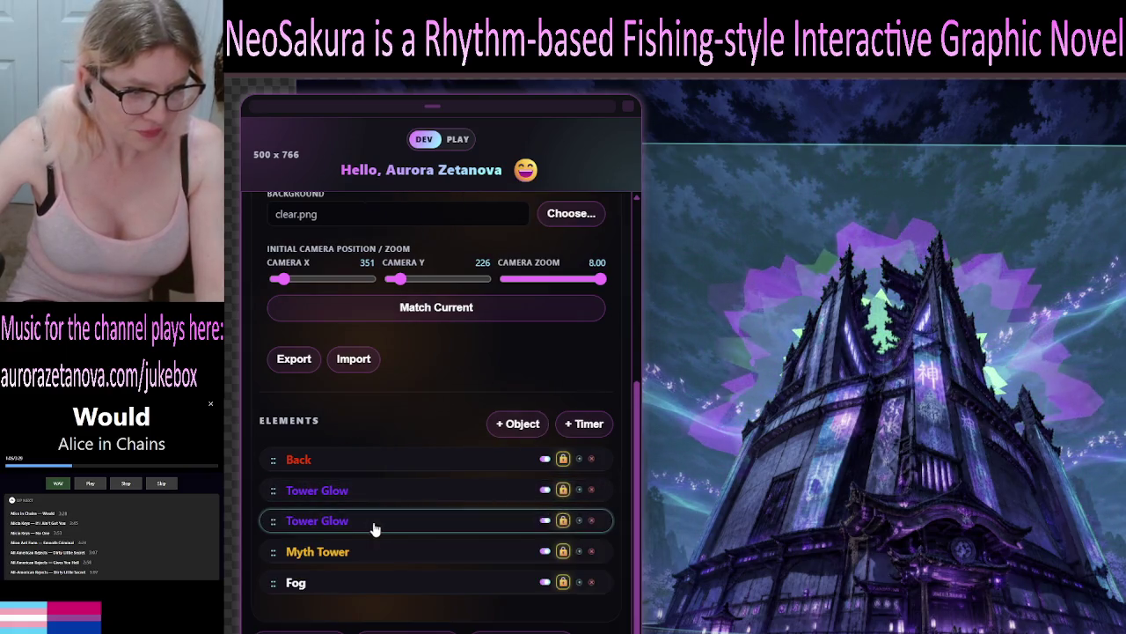
scroll(395, 519, down, 1)
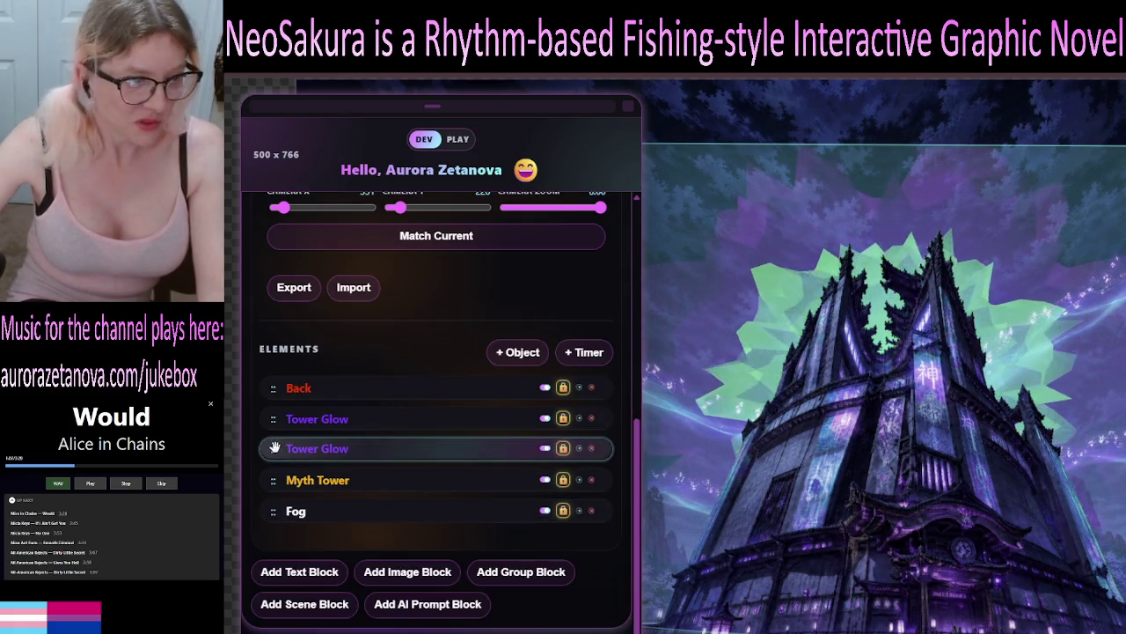
mouse_move(273, 449)
mouse_down()
mouse_move(282, 510)
mouse_move(265, 495)
mouse_move(270, 502)
mouse_move(273, 451)
mouse_move(299, 494)
mouse_move(293, 454)
mouse_move(271, 444)
mouse_move(278, 413)
mouse_up()
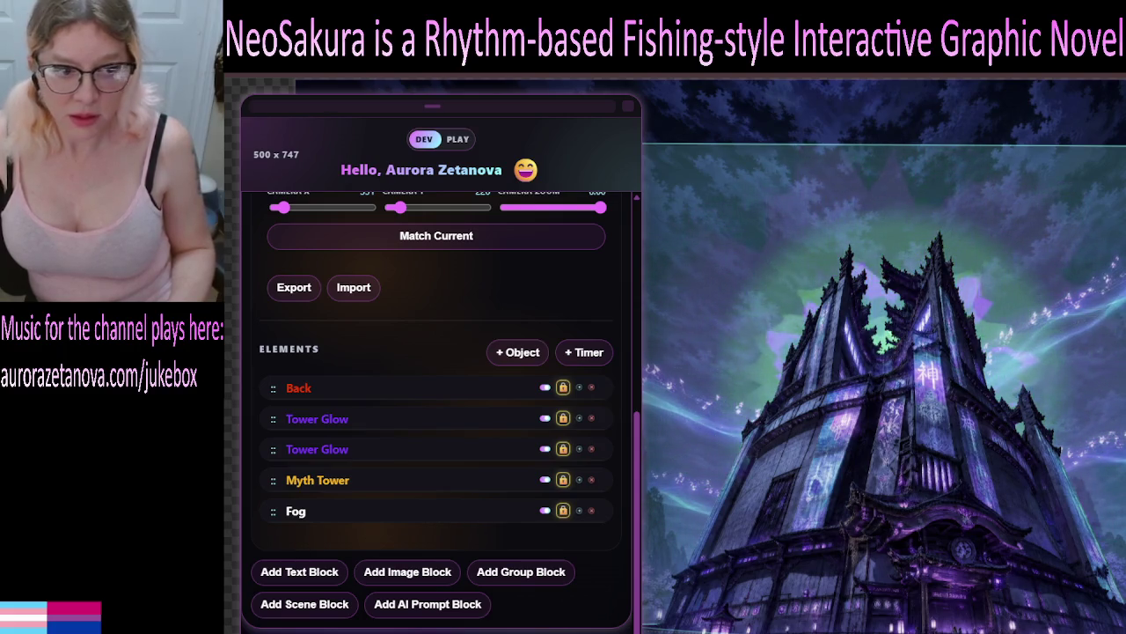
Scroll up to review the layer order: Back, Tower Glow, Tower Glow, Myth Tower, Fog
scroll(638, 412, up, 5)
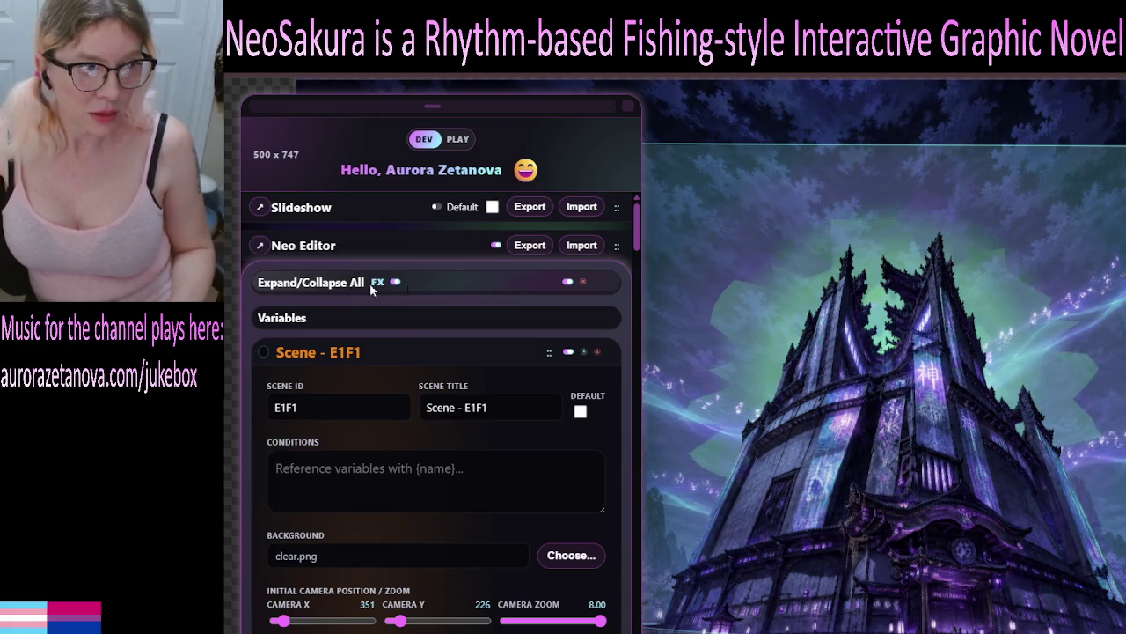
Collapse the Neo Editor section, leaving the glowing tower preview in view
click(286, 251)
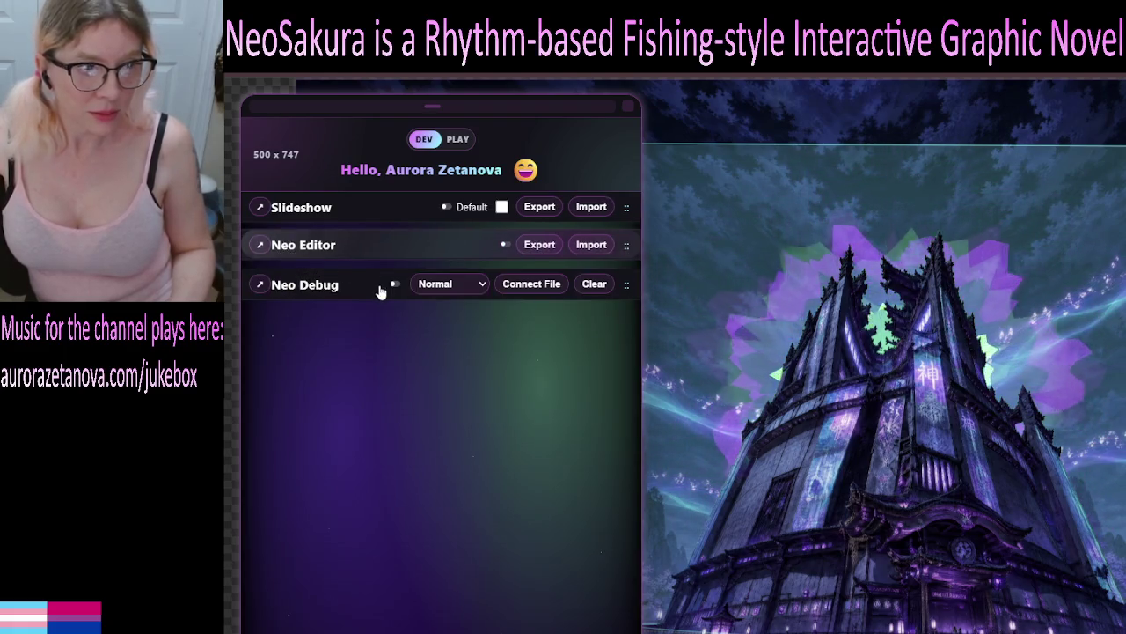
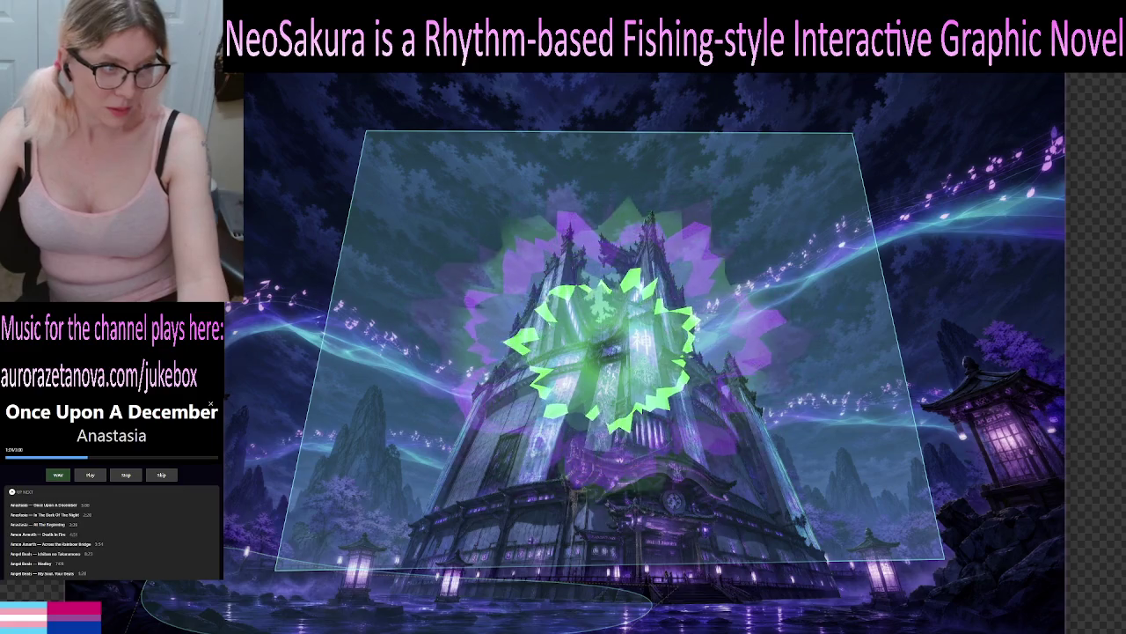
Append ' Top' to the Tower Glow block's name so it reads 'Tower Glow Top'
key(F2)
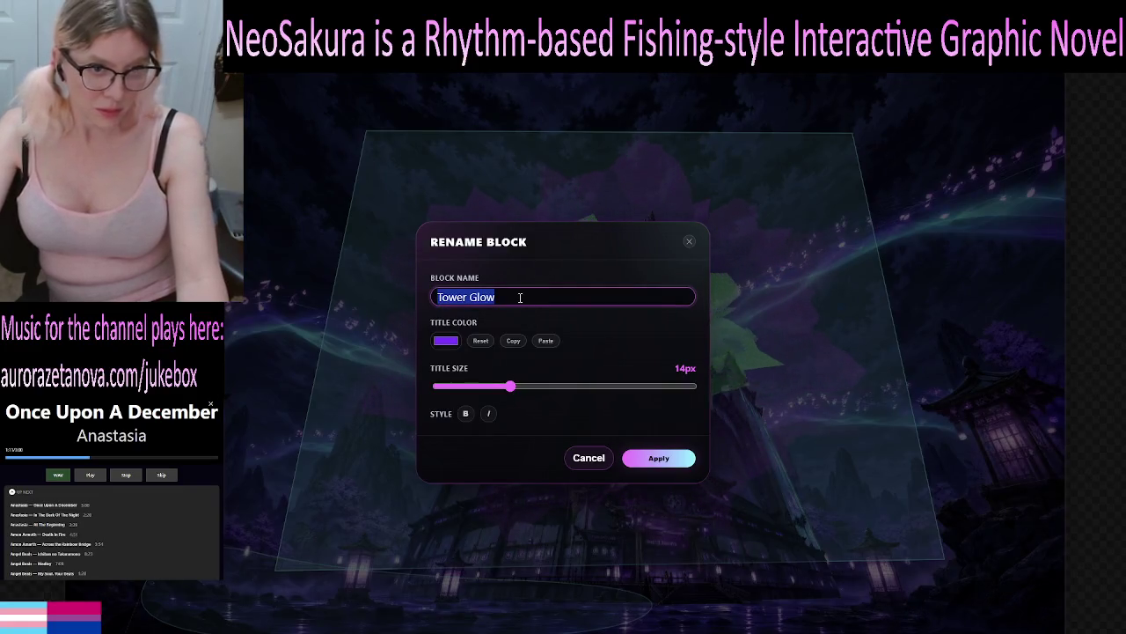
click(520, 298)
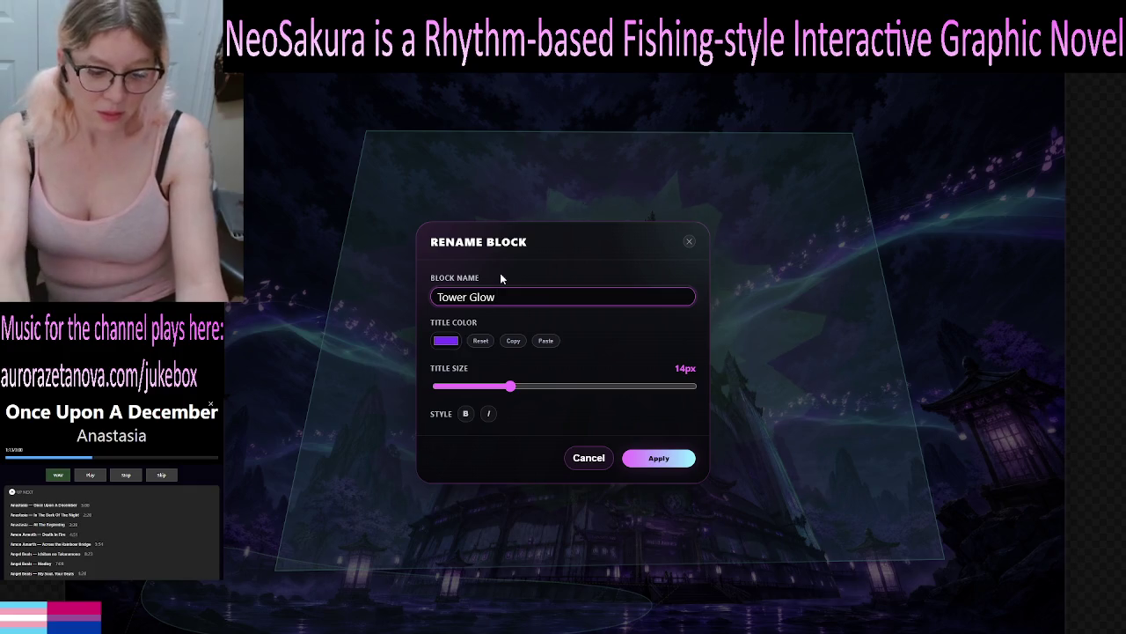
text( Top)
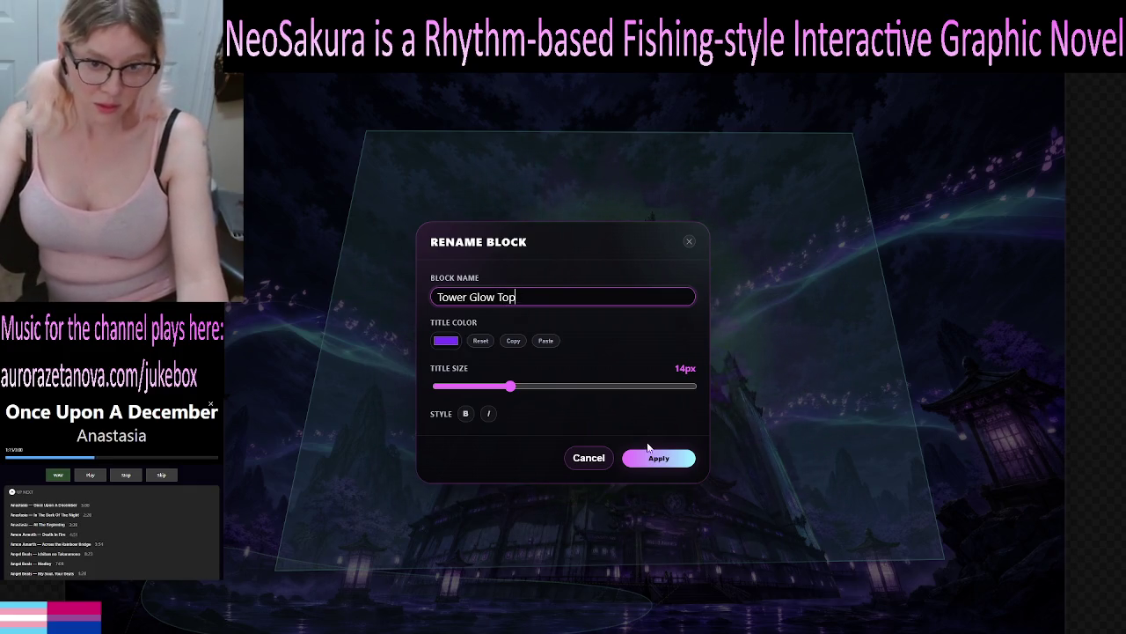
click(654, 461)
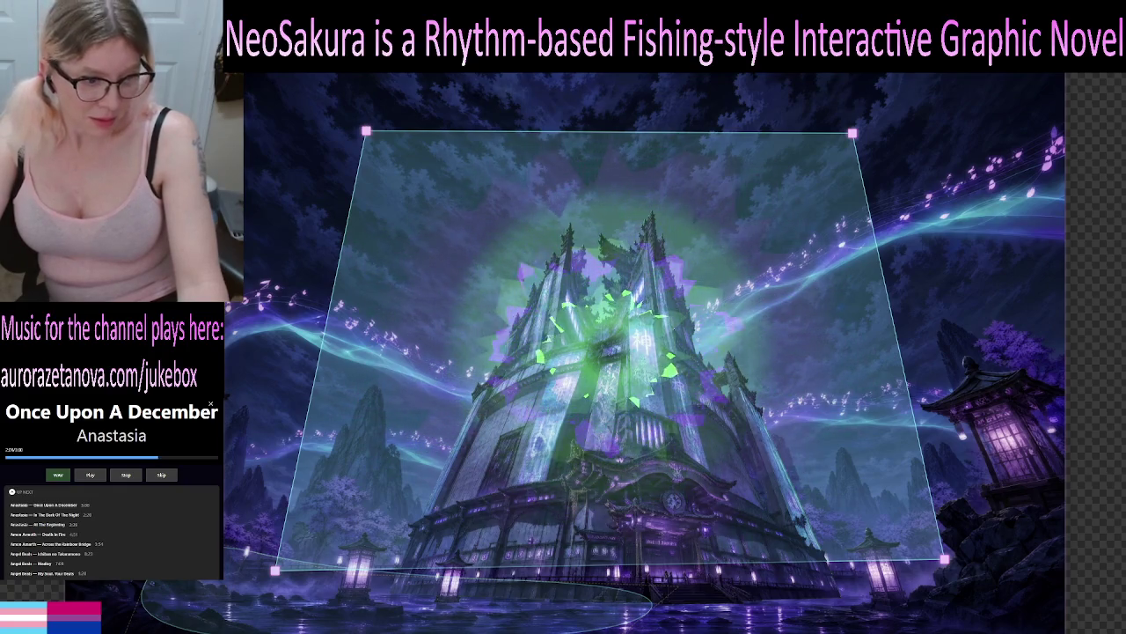
mouse_move(269, 542)
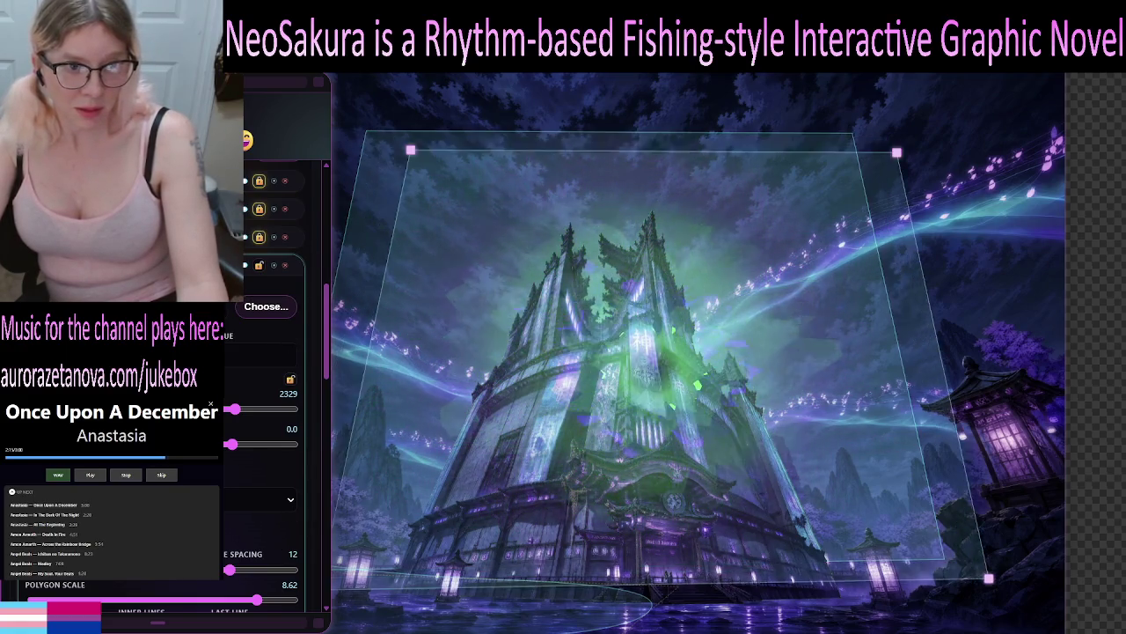
Shift the glow quad down-right and pull its top-left, top-right and bottom-right corners inward
drag(455, 150, 469, 175)
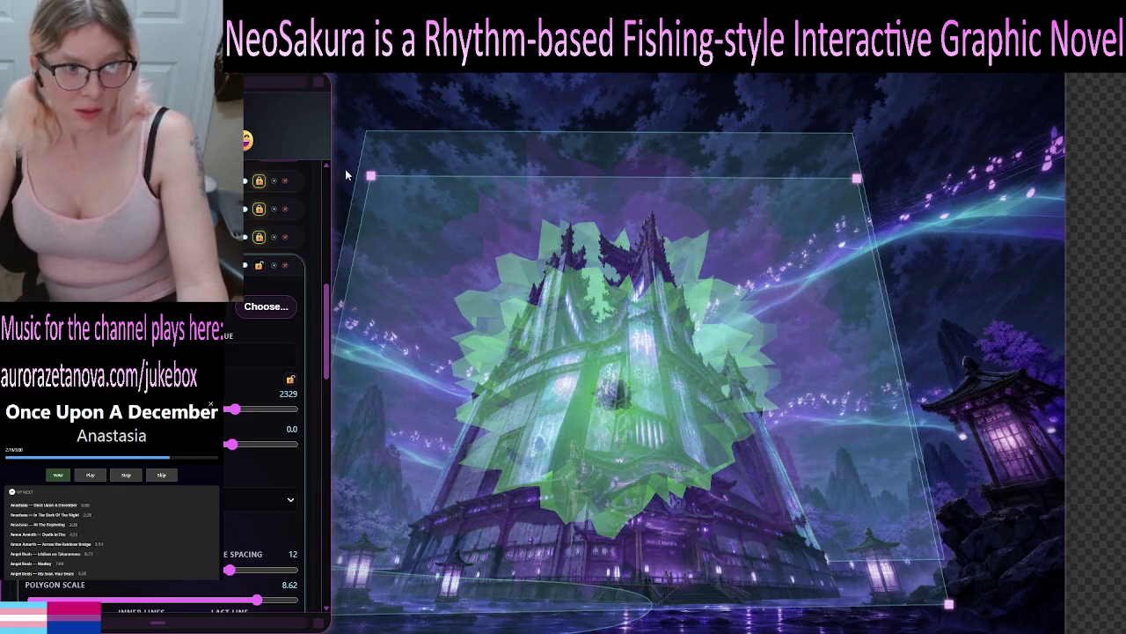
drag(371, 176, 438, 239)
drag(374, 188, 363, 195)
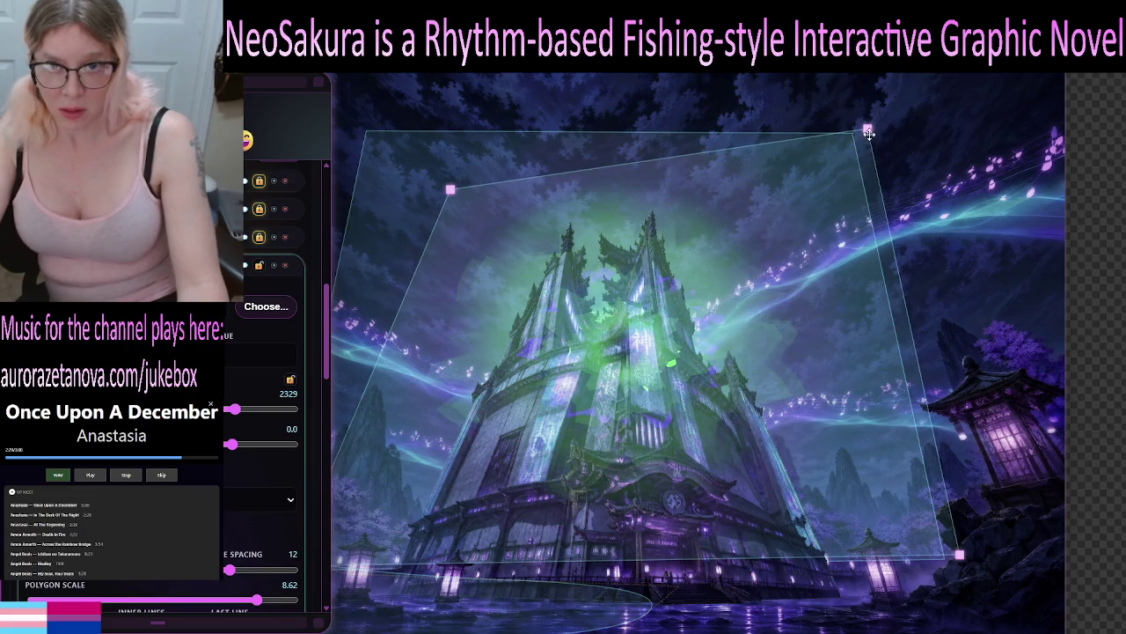
drag(867, 128, 826, 168)
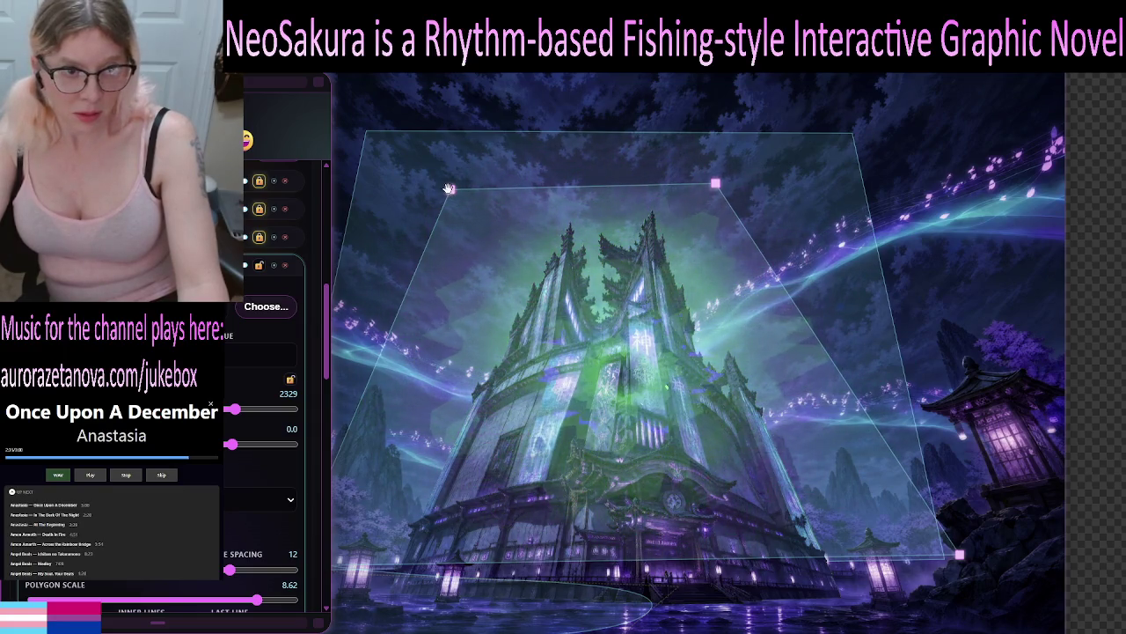
drag(450, 190, 511, 178)
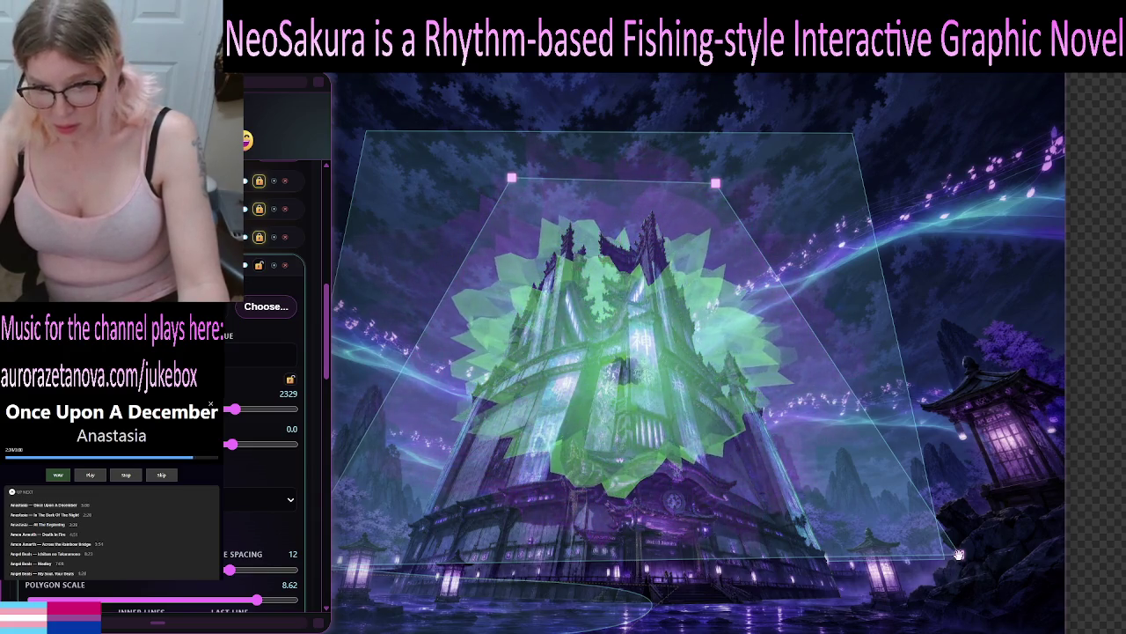
mouse_move(959, 554)
mouse_down()
mouse_move(871, 519)
mouse_move(799, 463)
mouse_move(794, 410)
mouse_up()
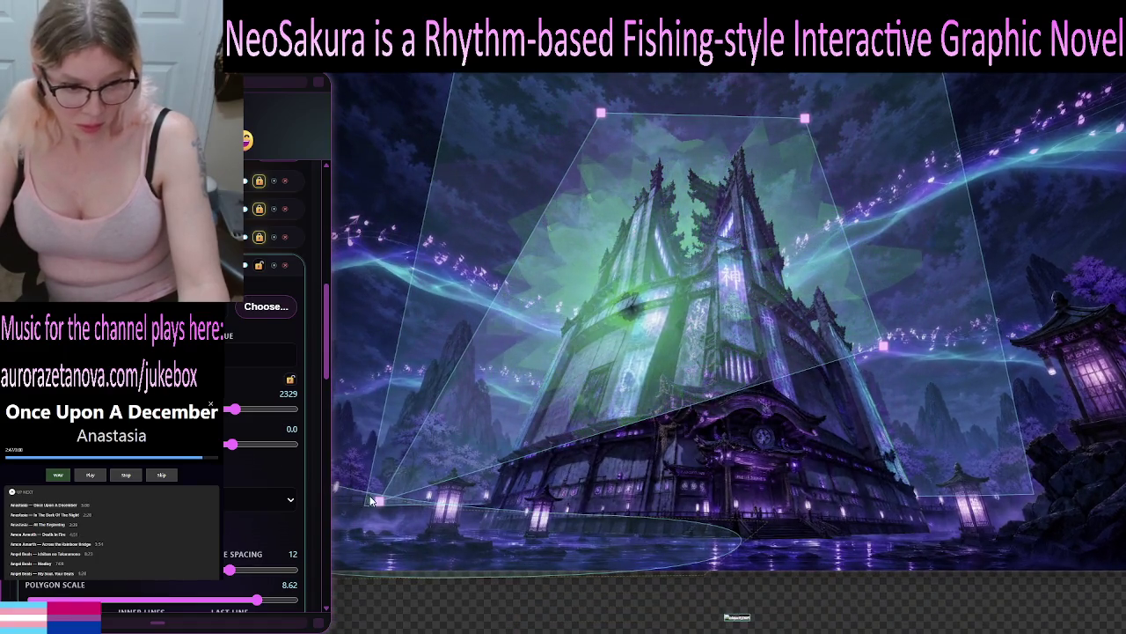
Place all four quad corners on the tower top's corners, then fine-tune each one
mouse_move(376, 500)
mouse_down()
mouse_move(507, 362)
mouse_move(520, 332)
mouse_move(582, 306)
mouse_up()
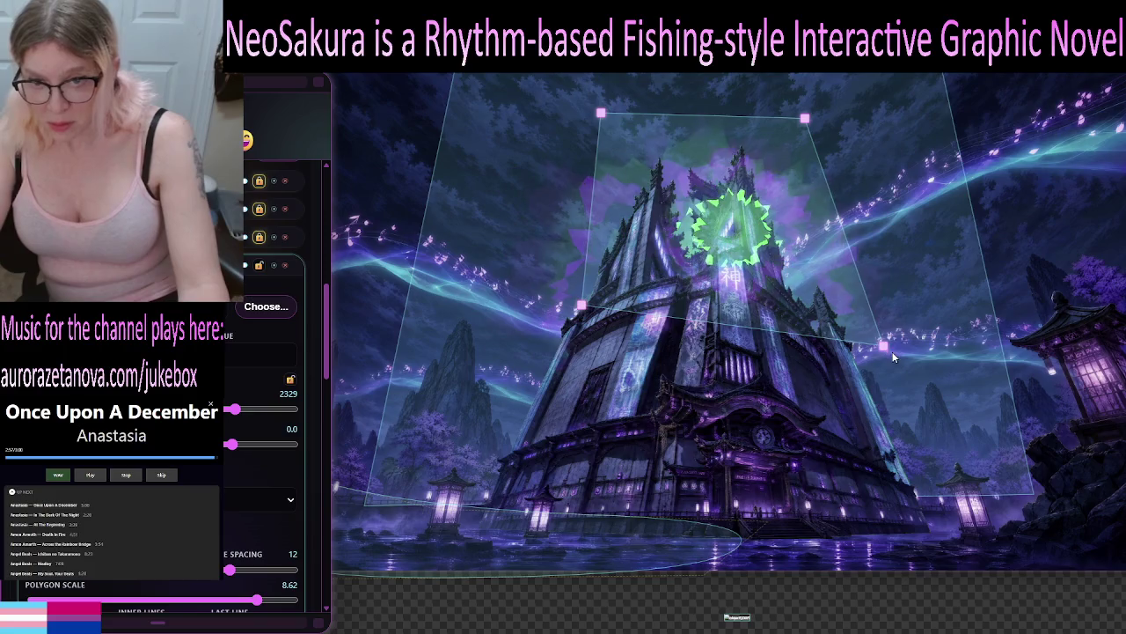
drag(886, 345, 816, 310)
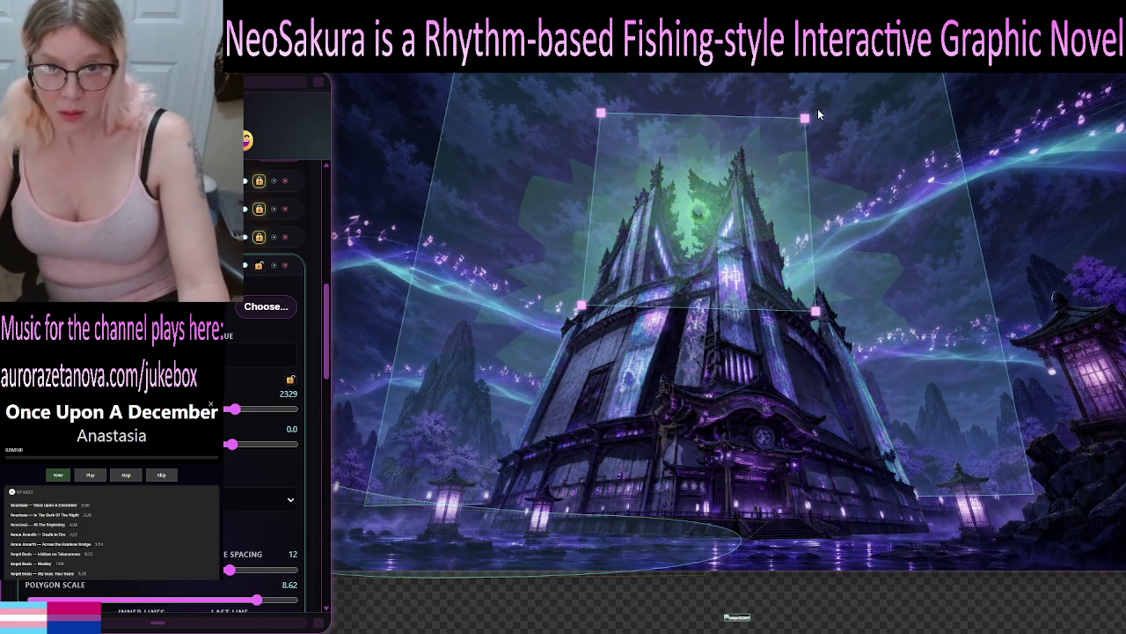
drag(806, 117, 781, 161)
mouse_move(600, 113)
mouse_down()
mouse_move(603, 140)
mouse_move(641, 175)
mouse_up()
mouse_move(782, 160)
mouse_down()
mouse_move(742, 175)
mouse_move(742, 190)
mouse_up()
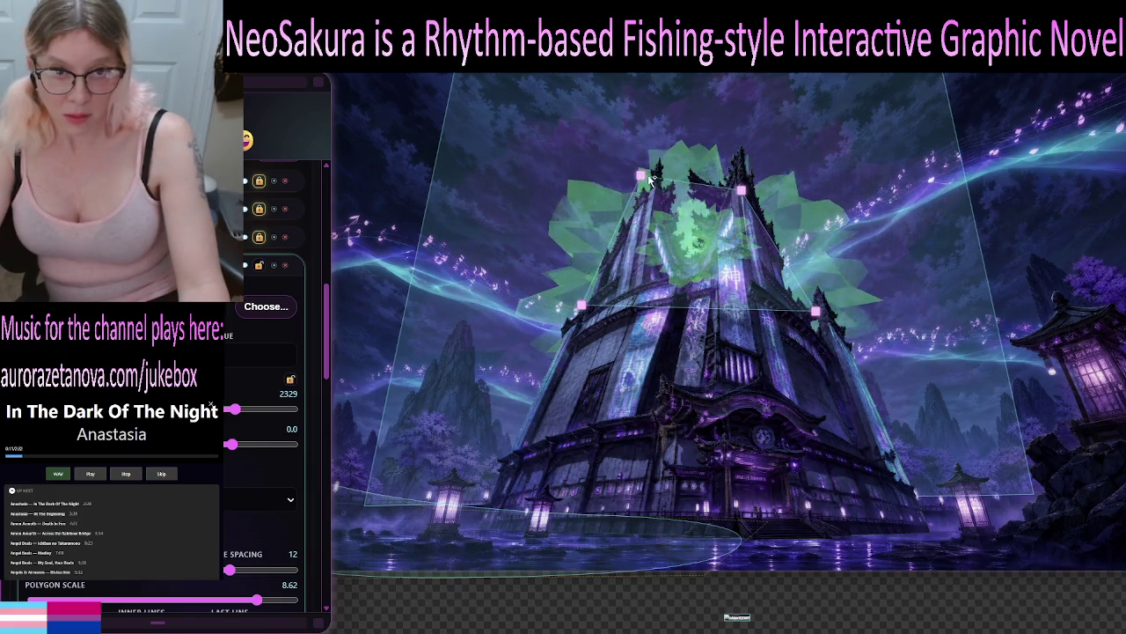
drag(640, 176, 647, 187)
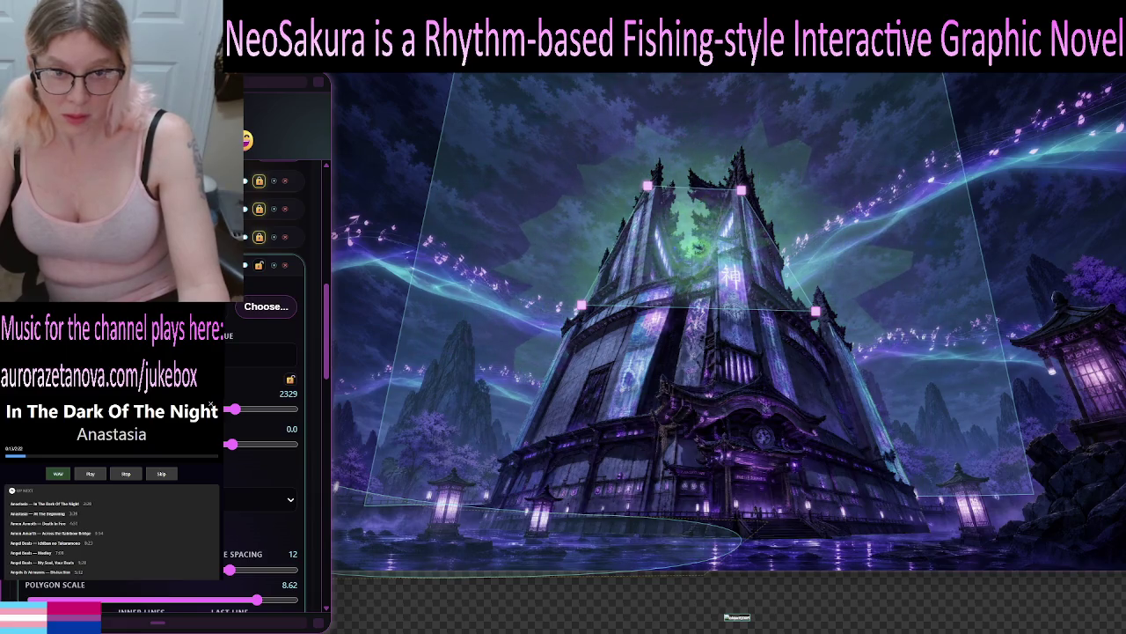
drag(581, 306, 588, 307)
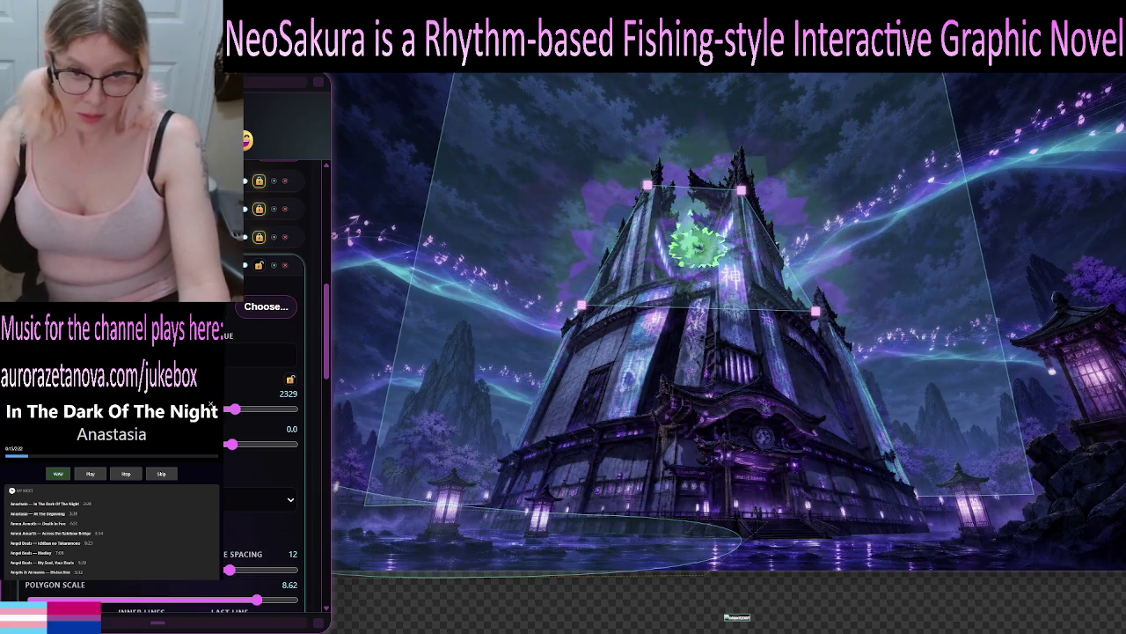
drag(816, 311, 799, 308)
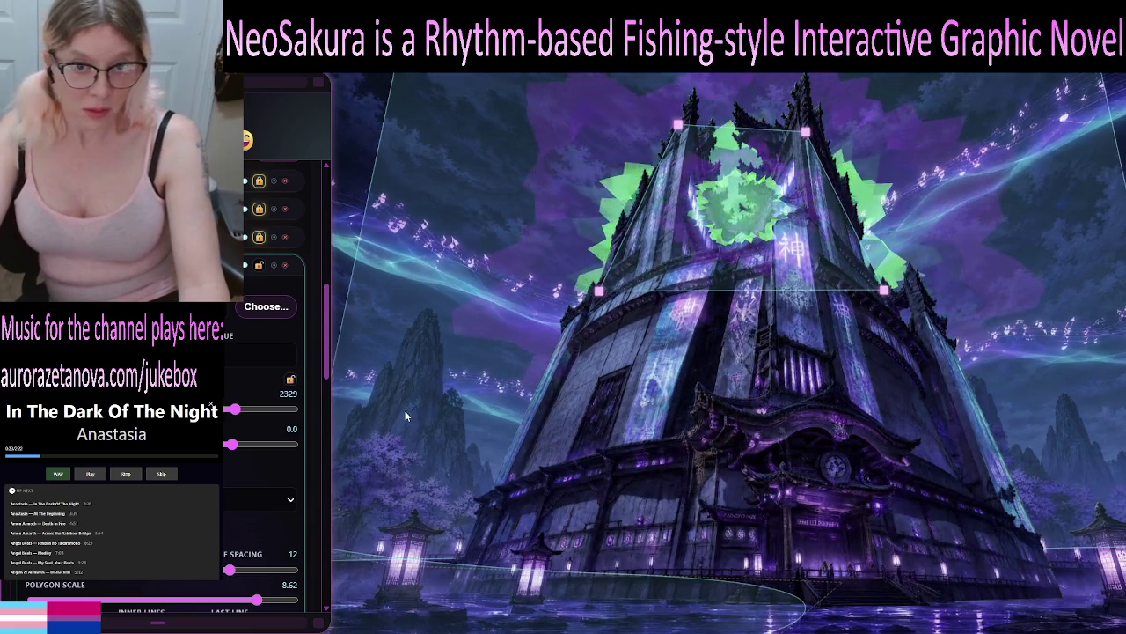
Scroll through the glow layer sliders and collapse the second layer's expanded settings
scroll(243, 458, down, 2)
scroll(243, 457, down, 1)
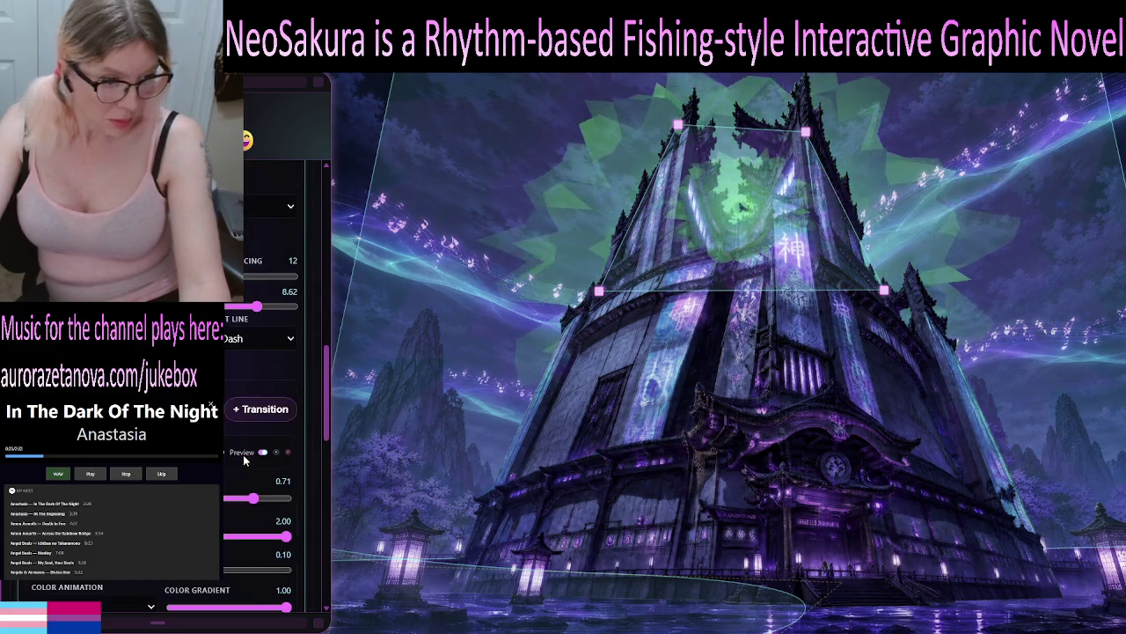
scroll(247, 440, down, 3)
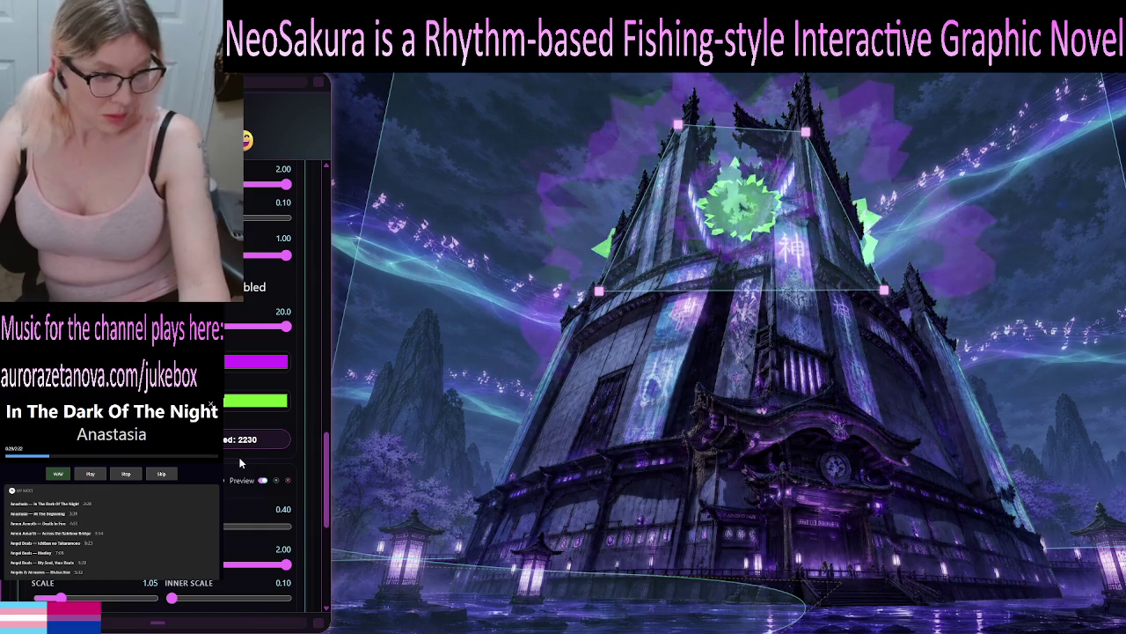
scroll(240, 462, up, 2)
scroll(328, 484, down, 2)
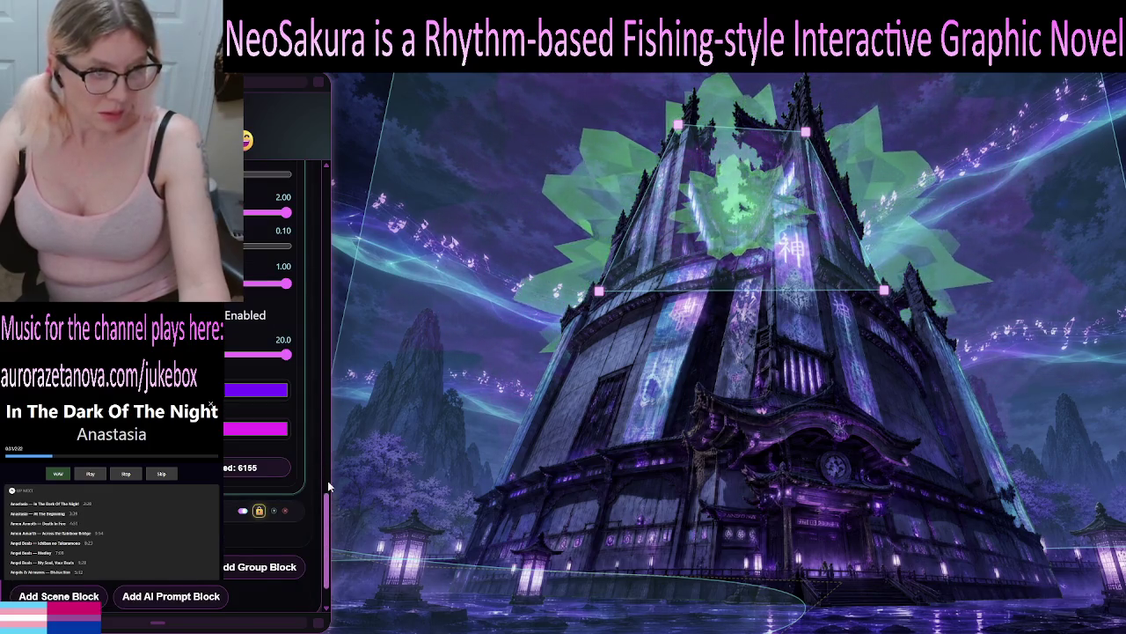
scroll(333, 415, up, 2)
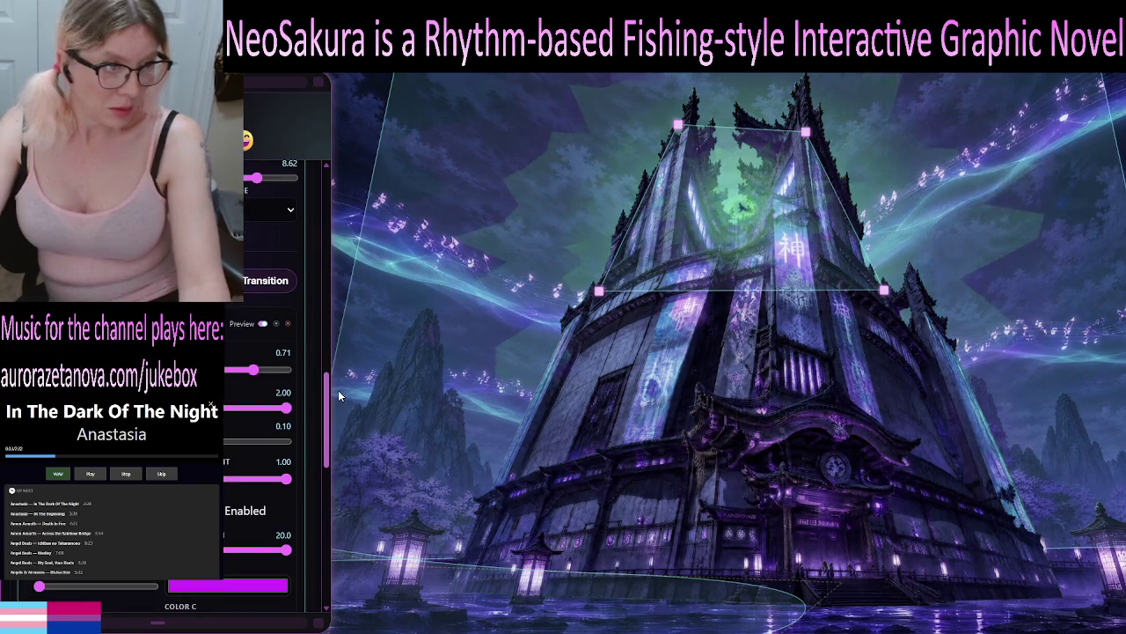
scroll(338, 387, up, 2)
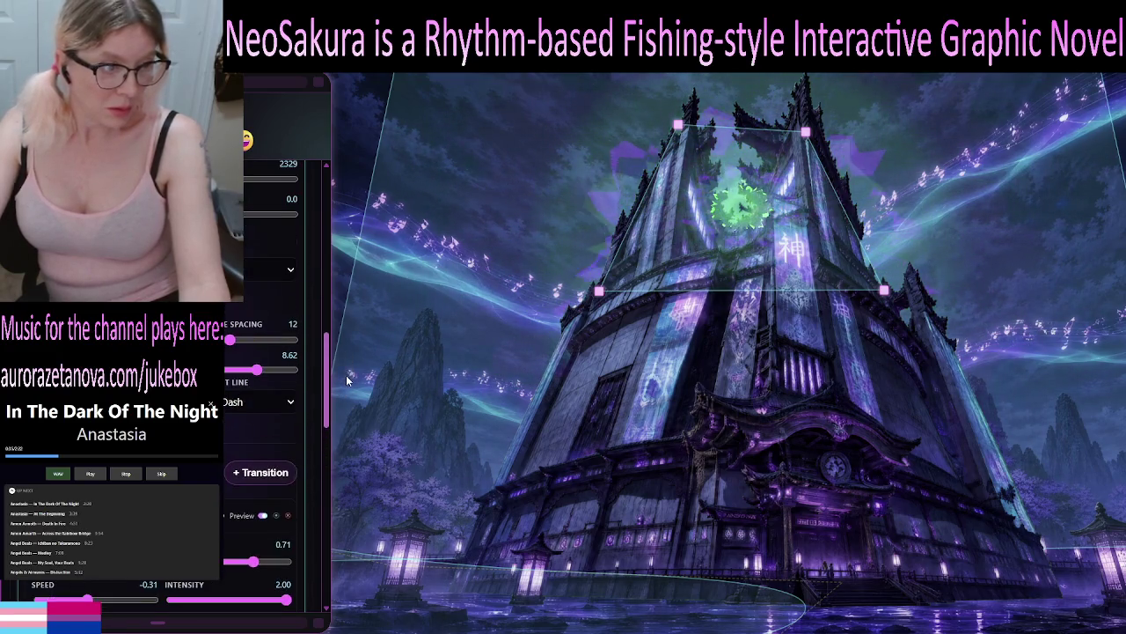
scroll(346, 383, down, 2)
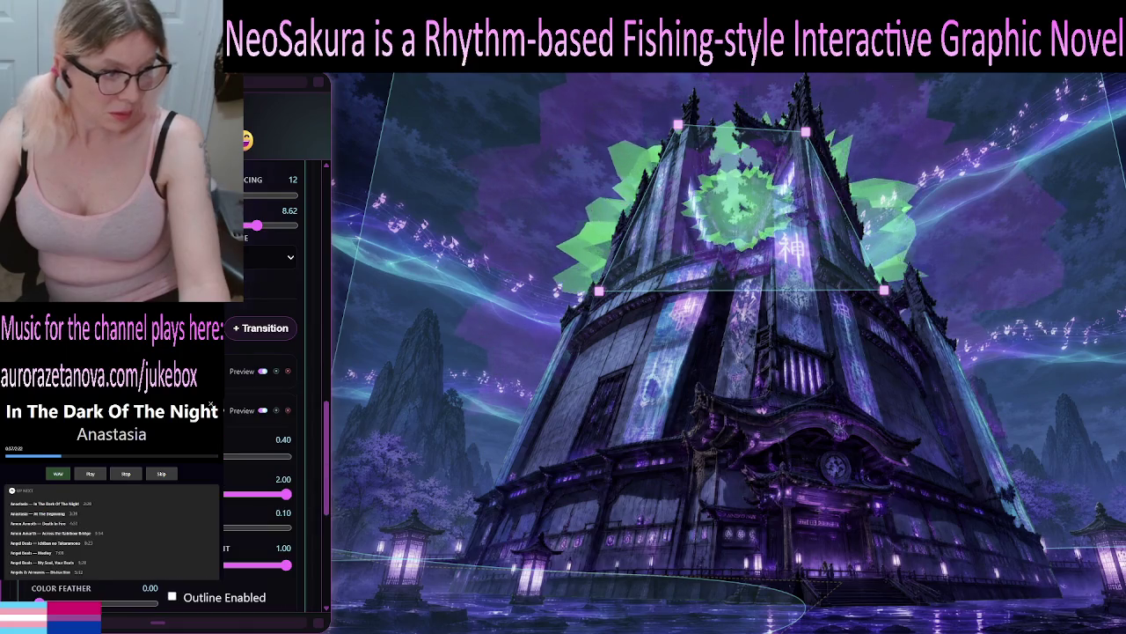
click(284, 421)
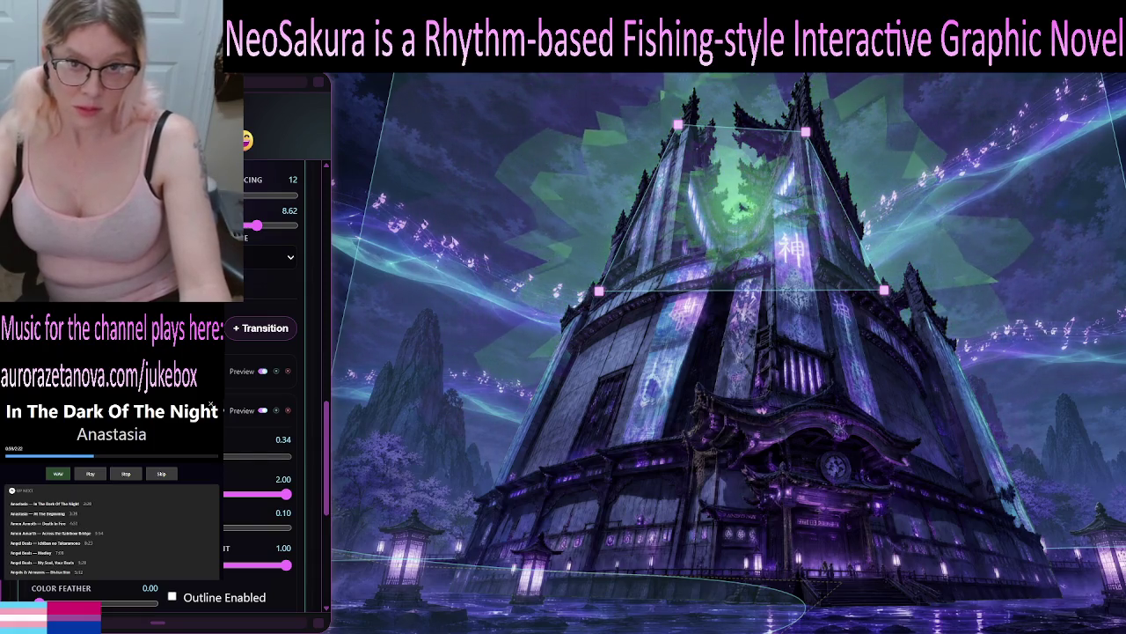
Raise the glow layer's value from 0.40 to 0.95
click(281, 457)
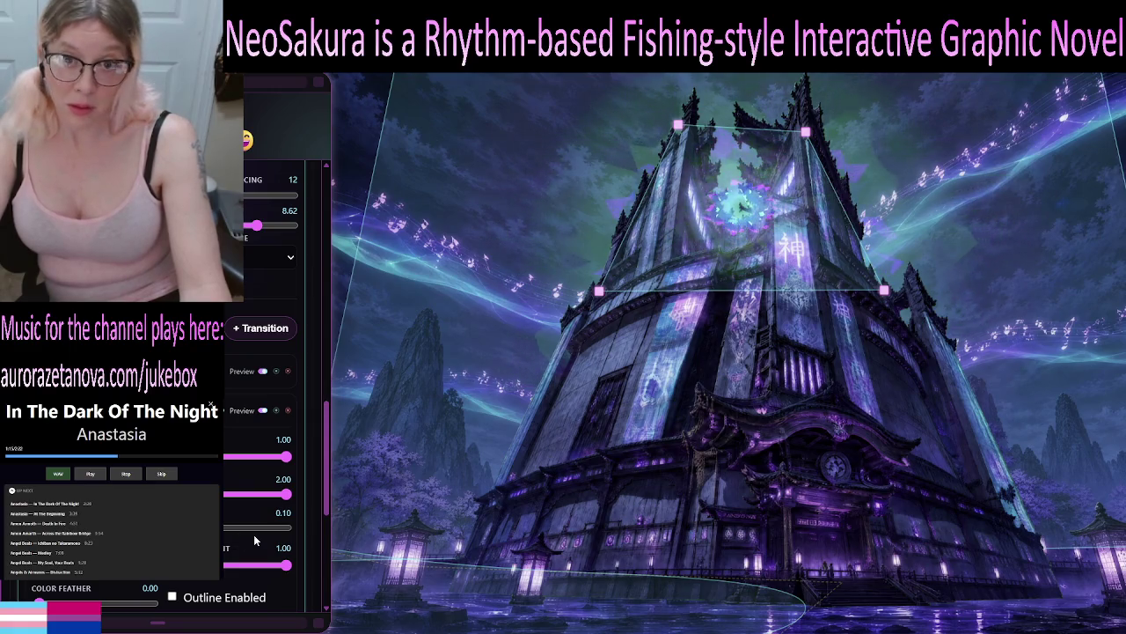
scroll(260, 541, down, 3)
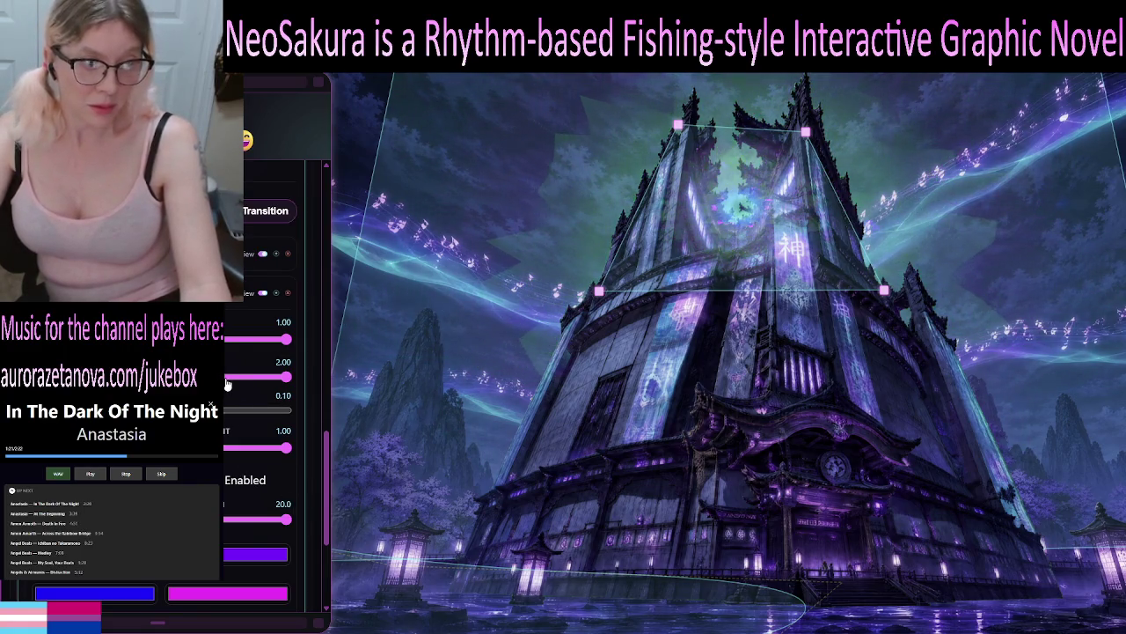
scroll(227, 396, down, 5)
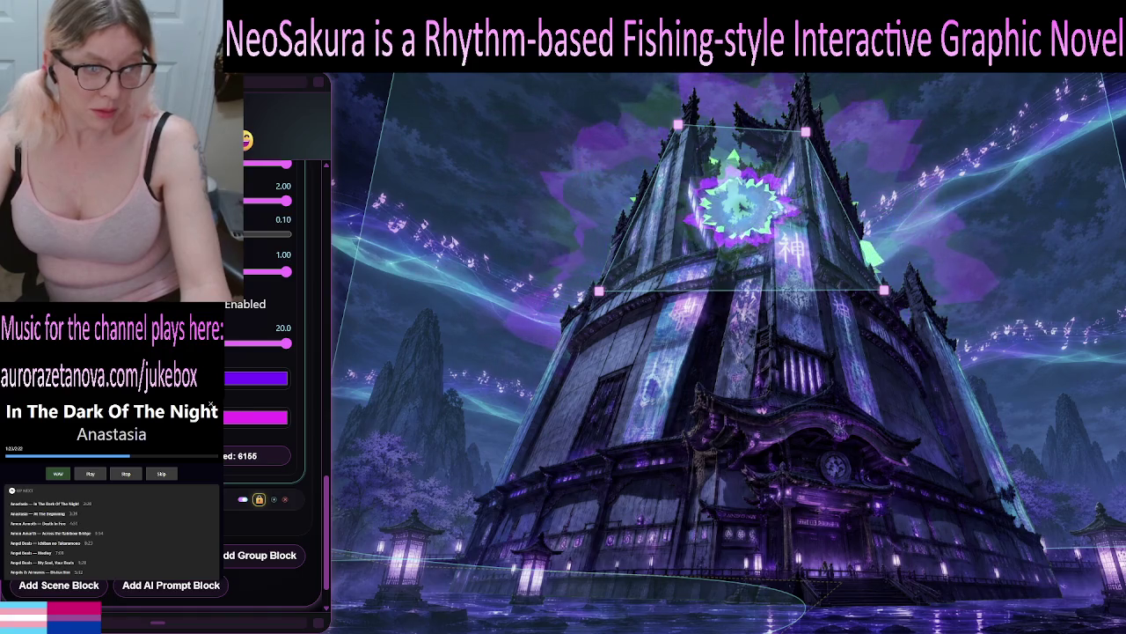
scroll(211, 404, up, 5)
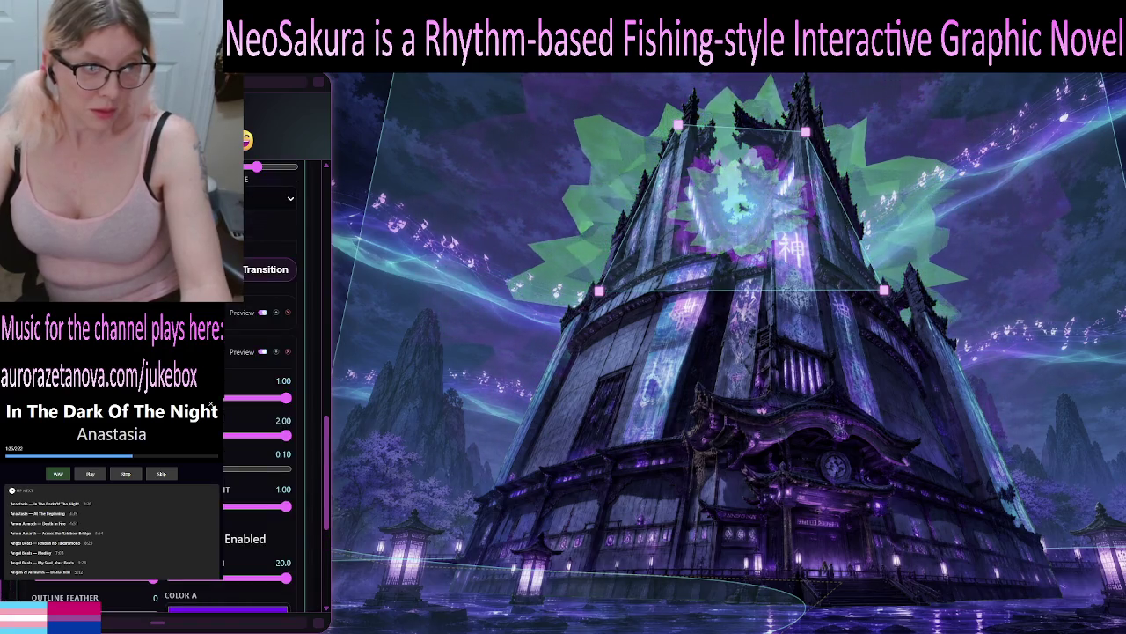
Reopen the second glow layer's settings and drag its 0.71 slider to 1.00
click(212, 404)
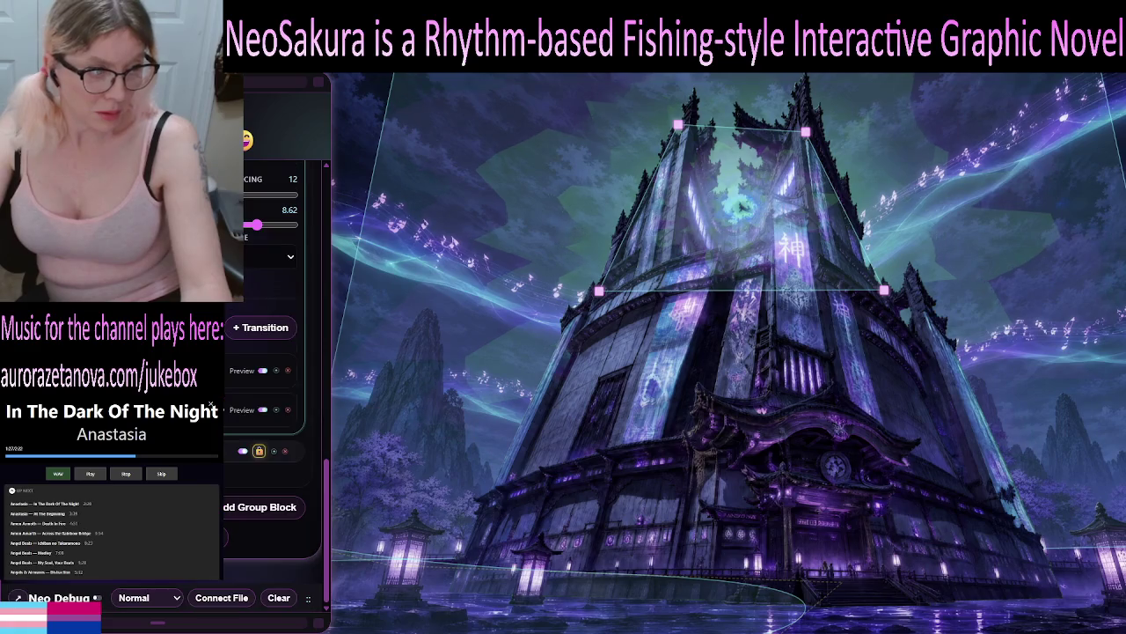
click(212, 404)
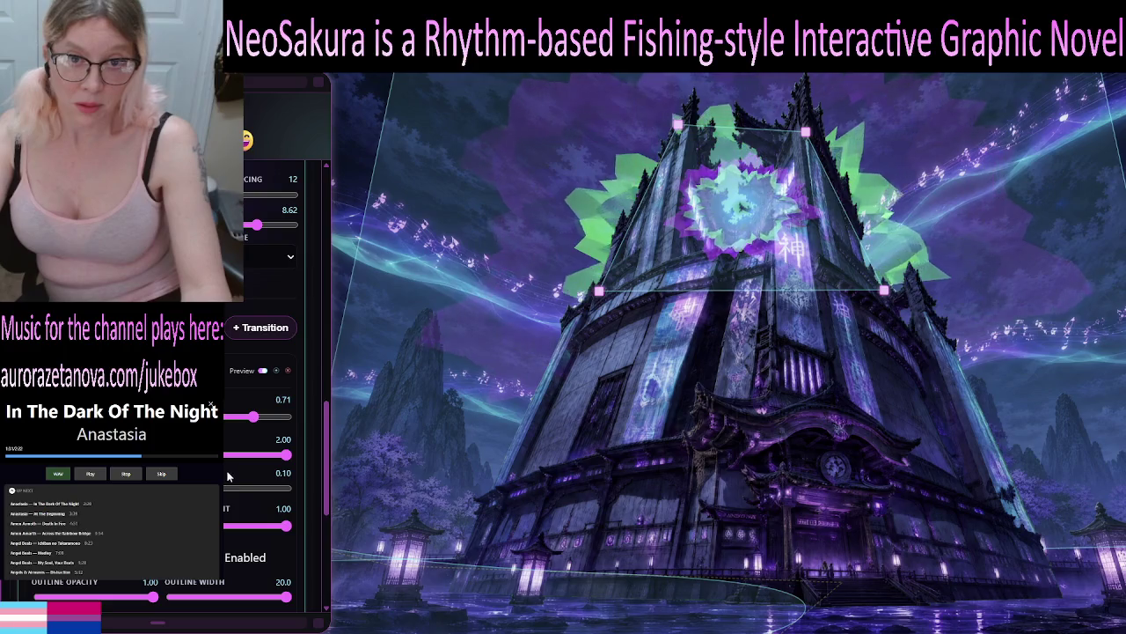
scroll(227, 476, down, 1)
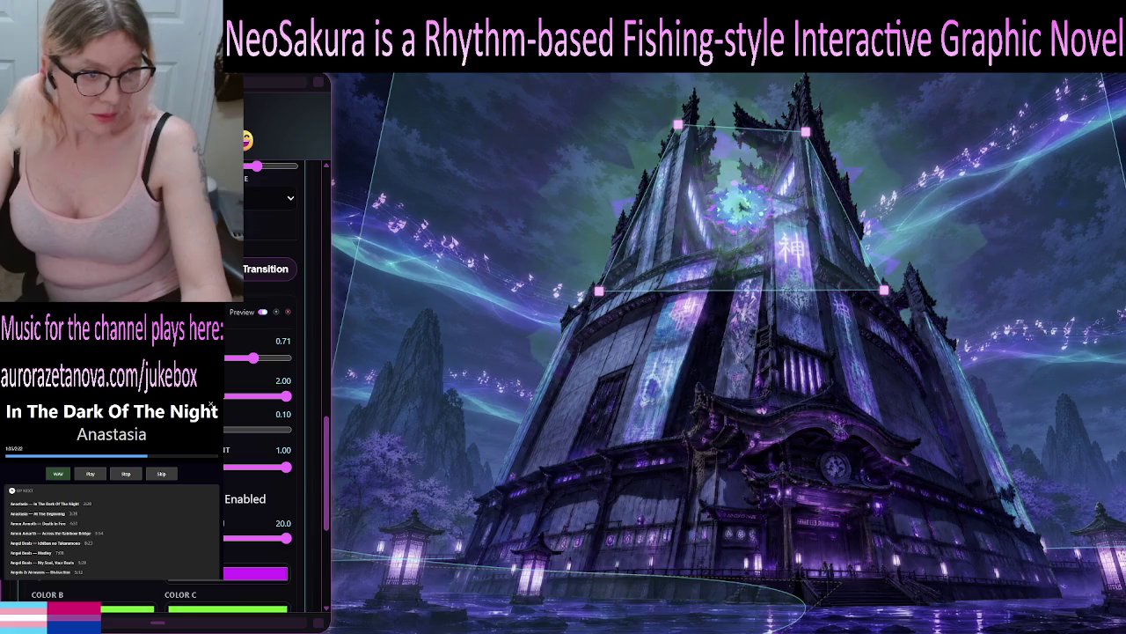
drag(277, 361, 295, 359)
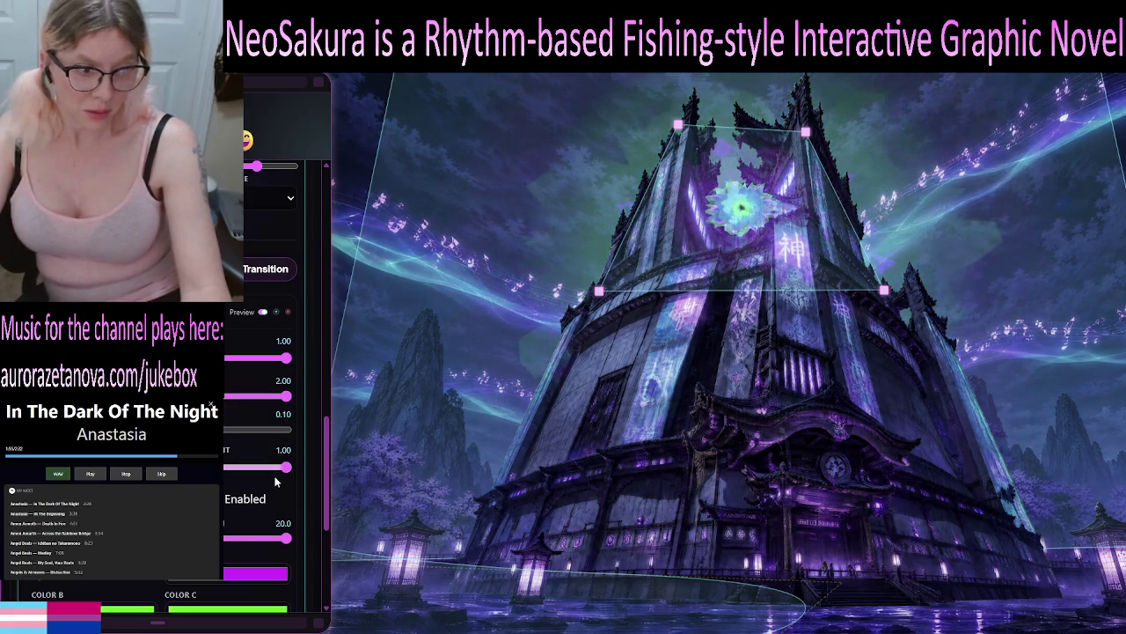
scroll(275, 498, down, 1)
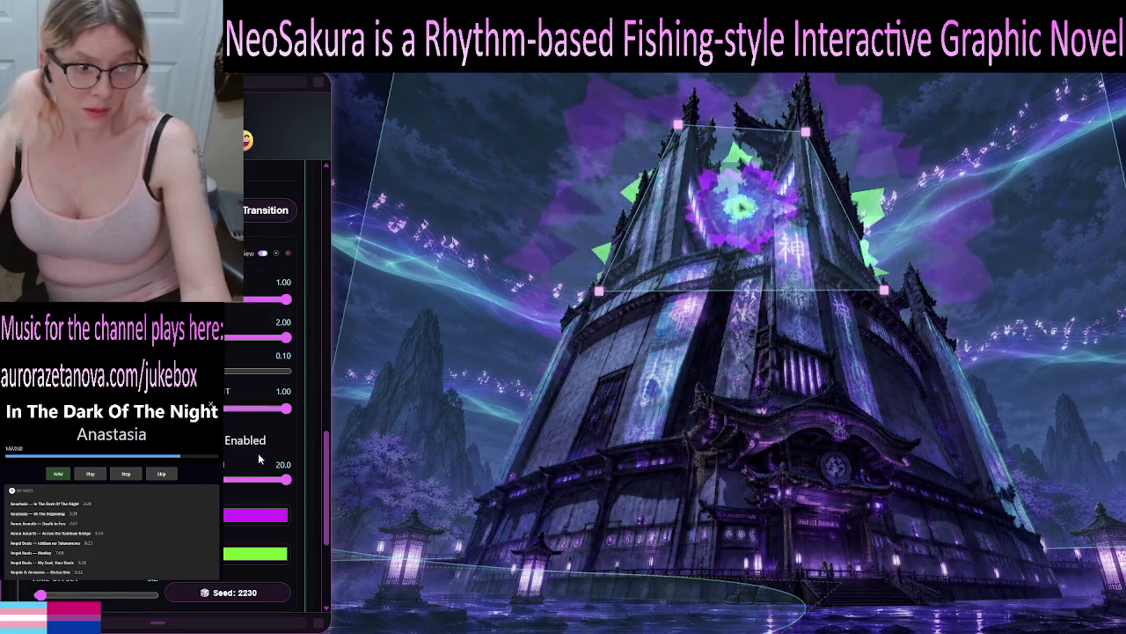
Drag the Outline Width slider down from 20.0 and settle it at 6.0
scroll(258, 453, down, 1)
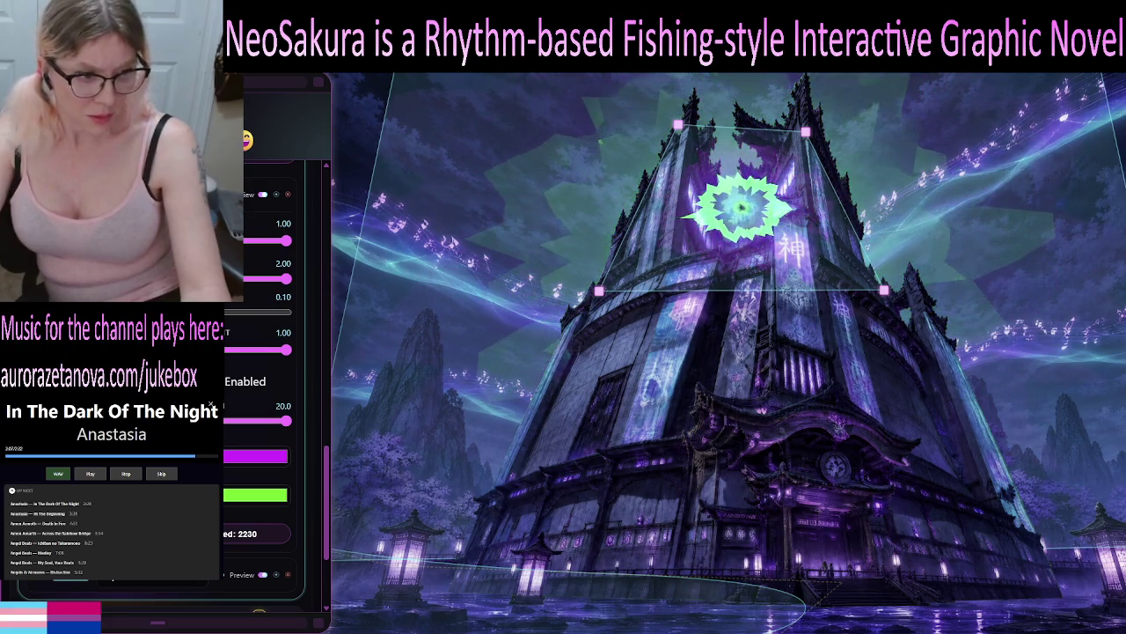
drag(286, 424, 156, 423)
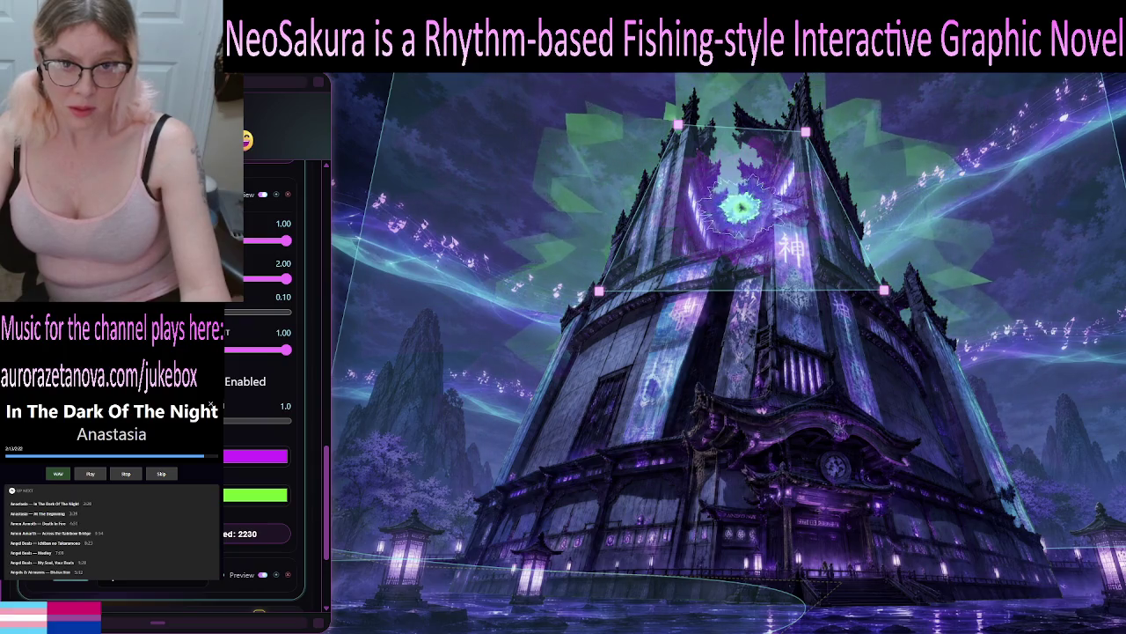
drag(151, 424, 156, 423)
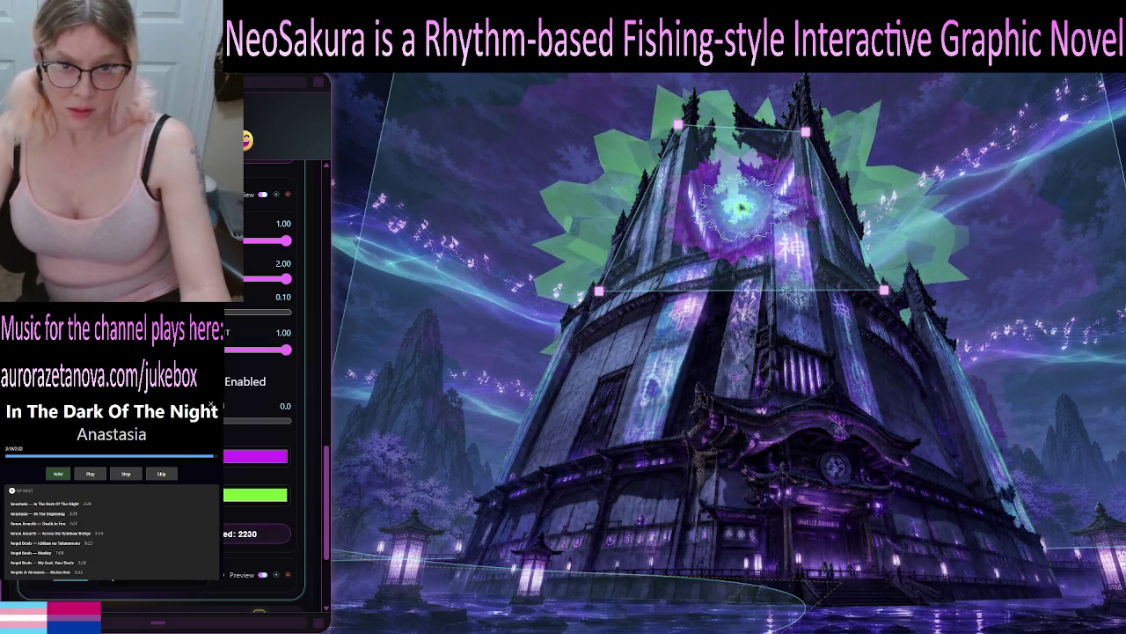
drag(176, 421, 185, 421)
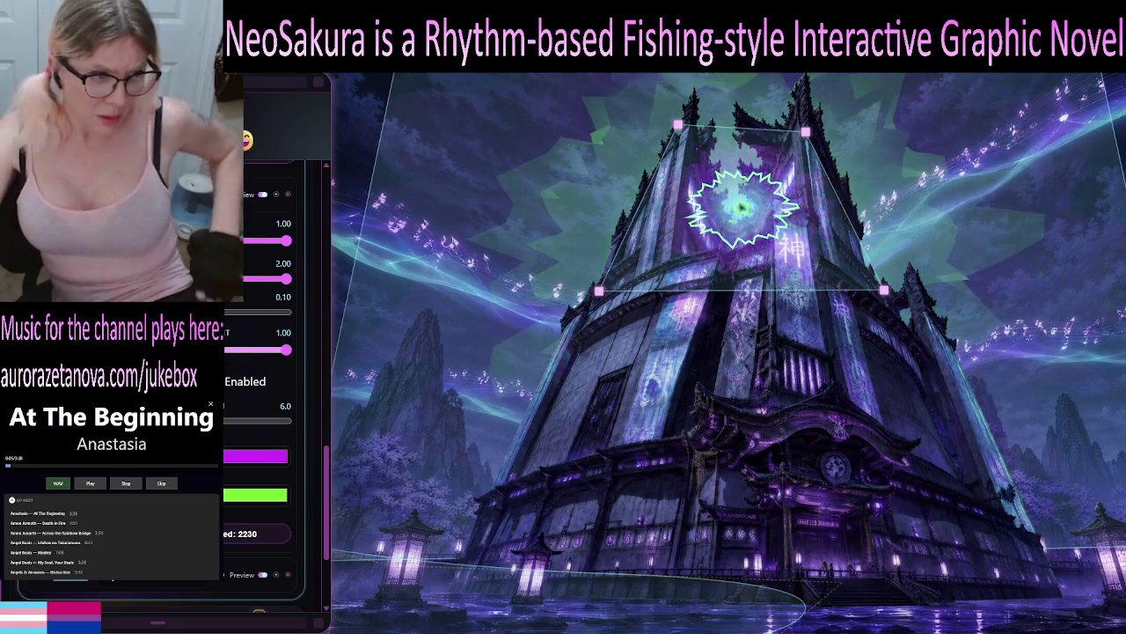
Scroll the settings panel to the purple glow layer with seed 6155
scroll(273, 396, down, 2)
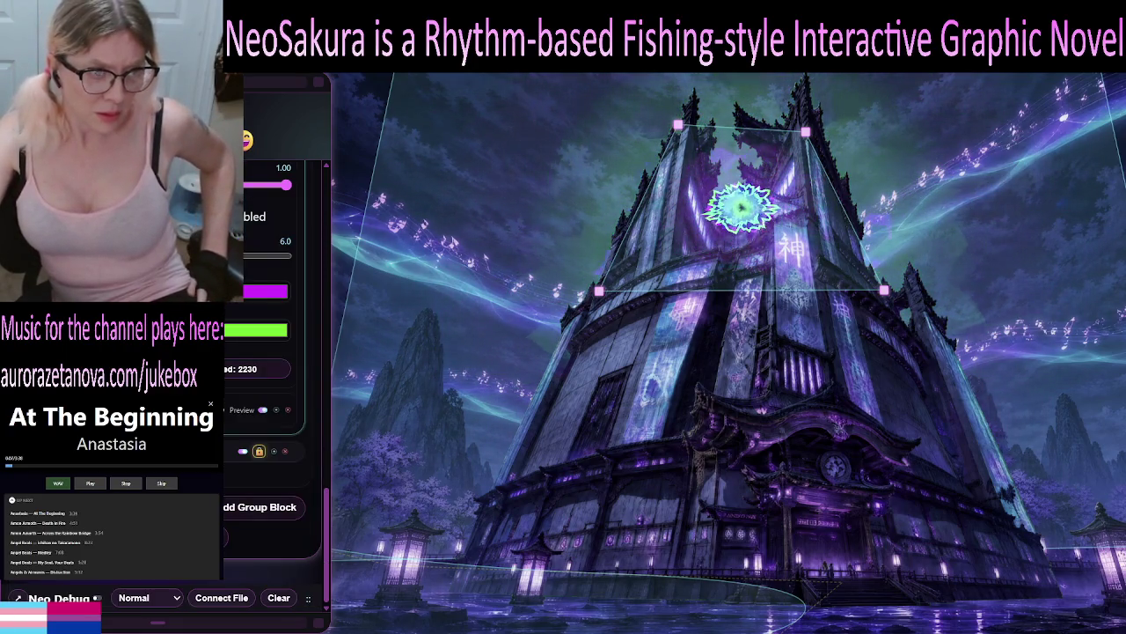
scroll(273, 396, up, 5)
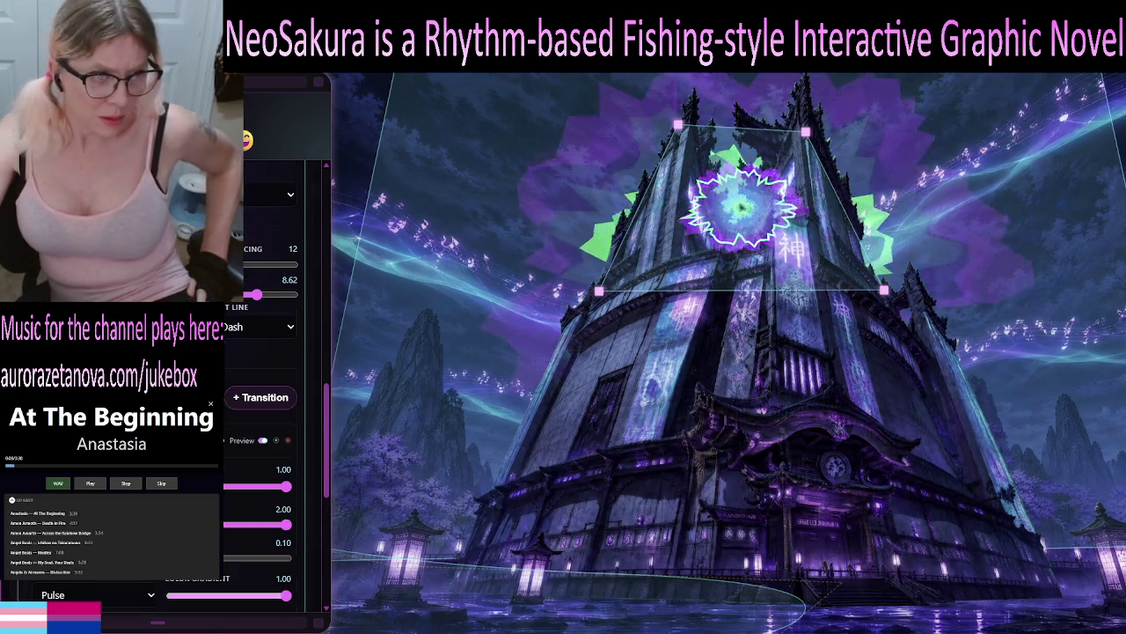
scroll(273, 396, up, 3)
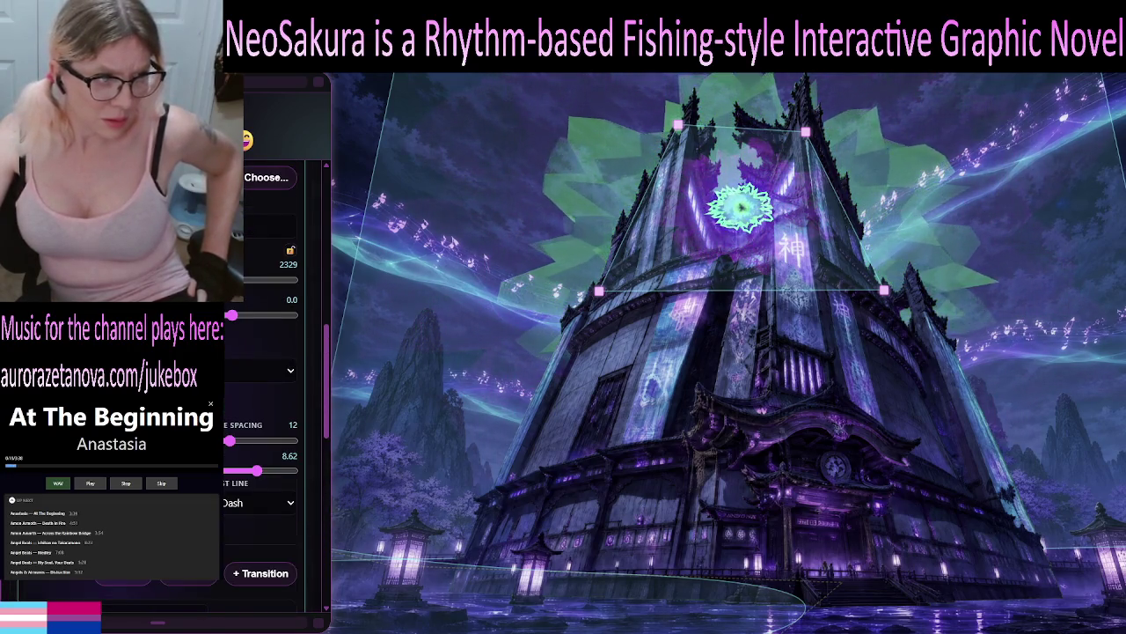
scroll(273, 396, up, 2)
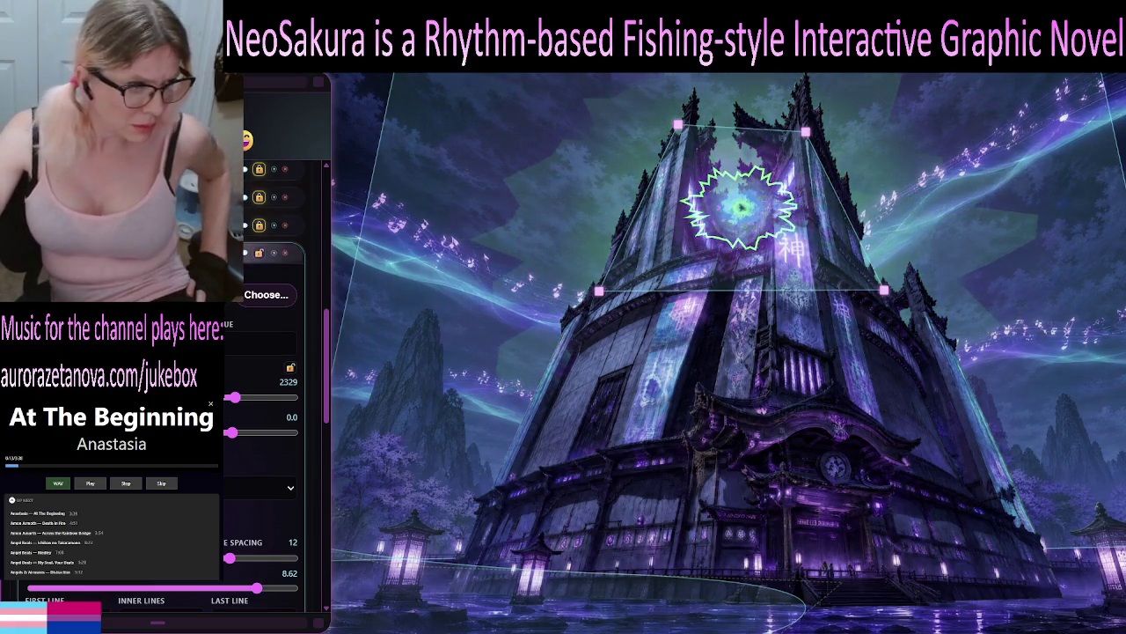
scroll(273, 396, down, 5)
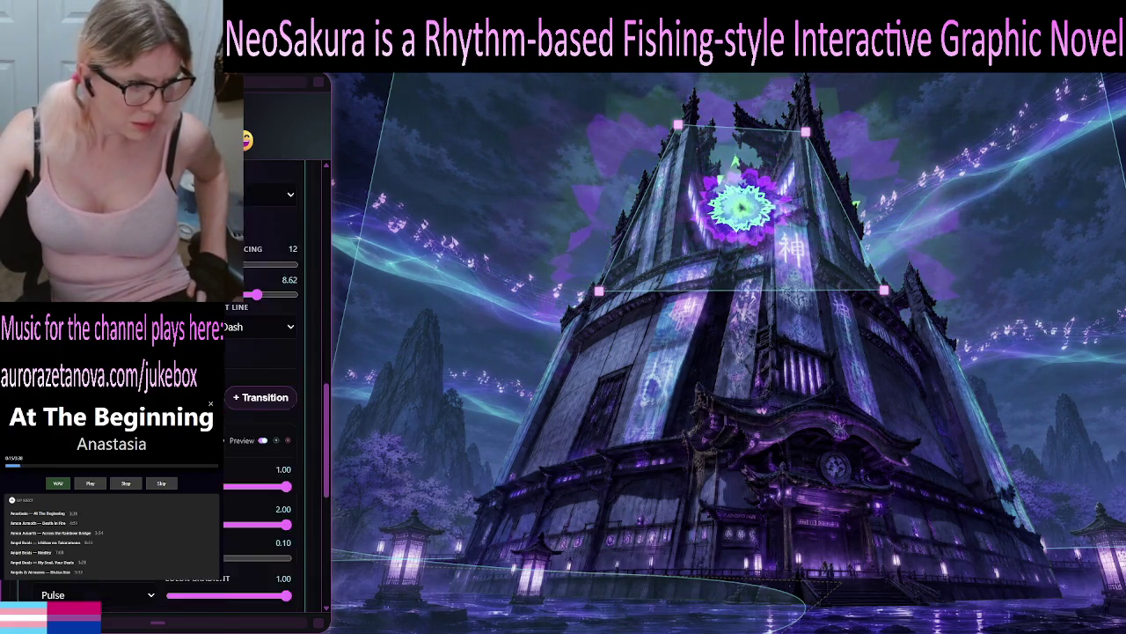
scroll(273, 396, down, 2)
scroll(272, 396, up, 1)
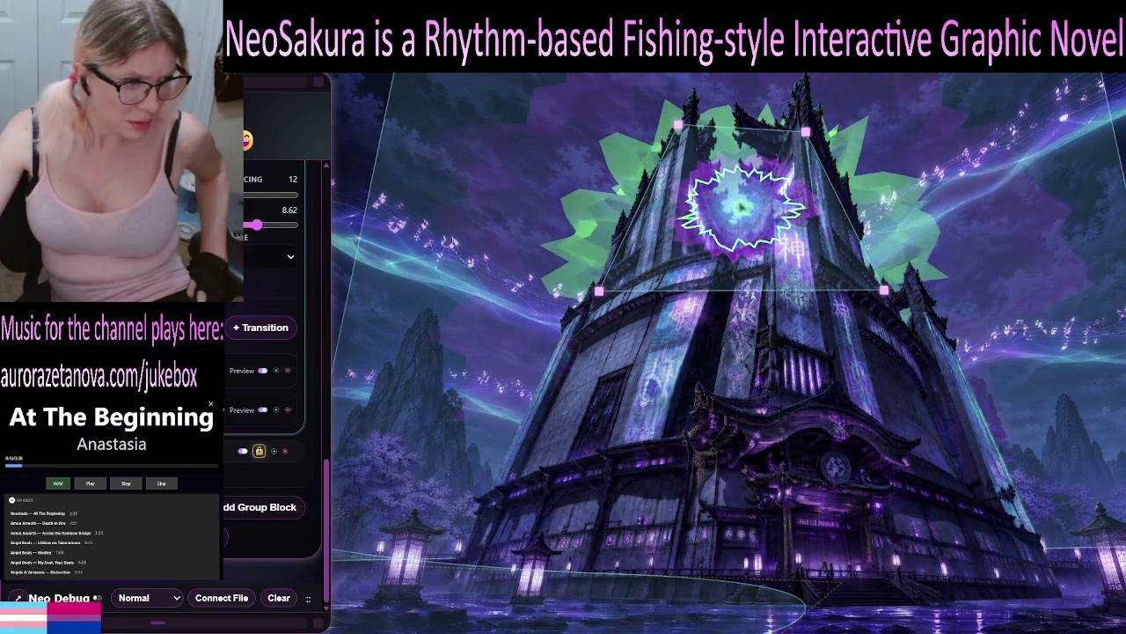
scroll(272, 396, down, 5)
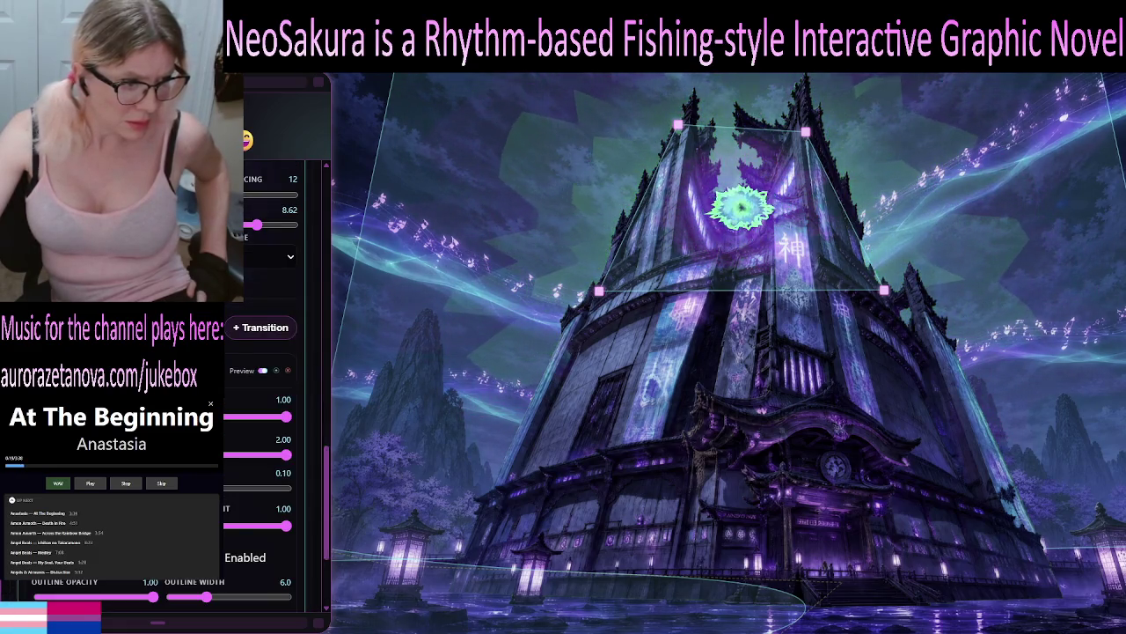
scroll(273, 396, down, 3)
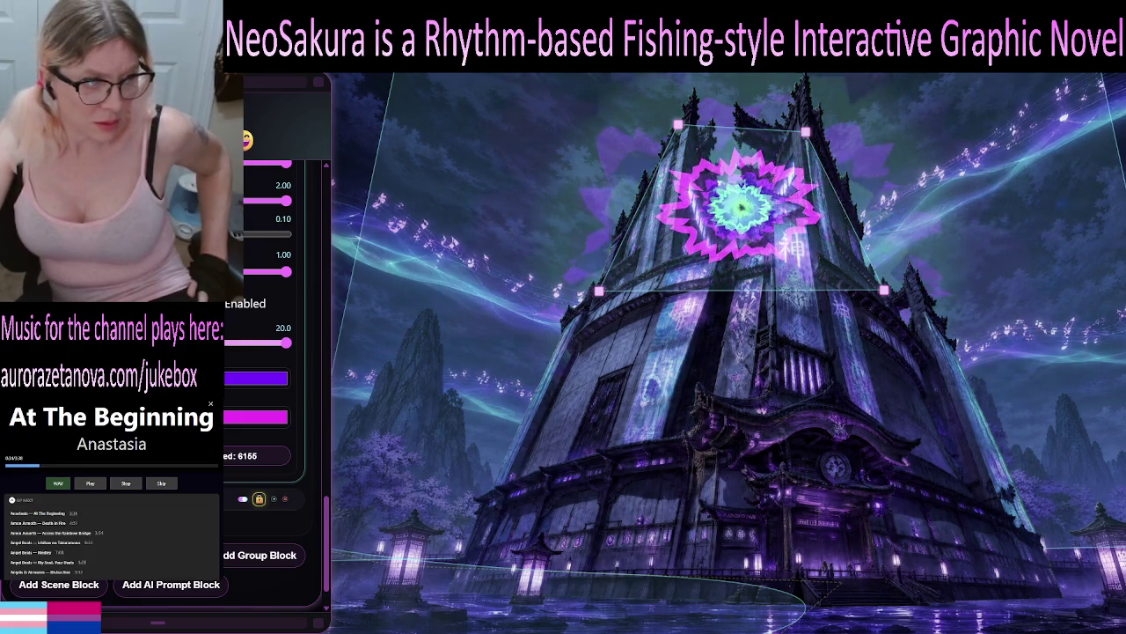
scroll(264, 352, up, 1)
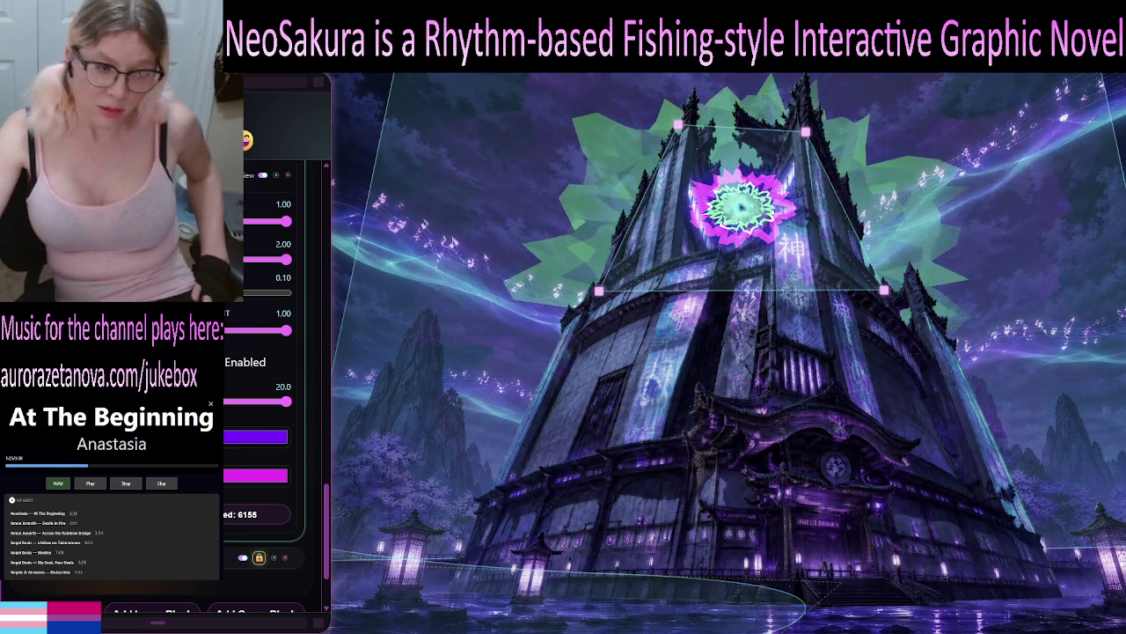
Drag the purple layer's Outline Width slider from 20.0 down to 12.0
drag(283, 403, 256, 403)
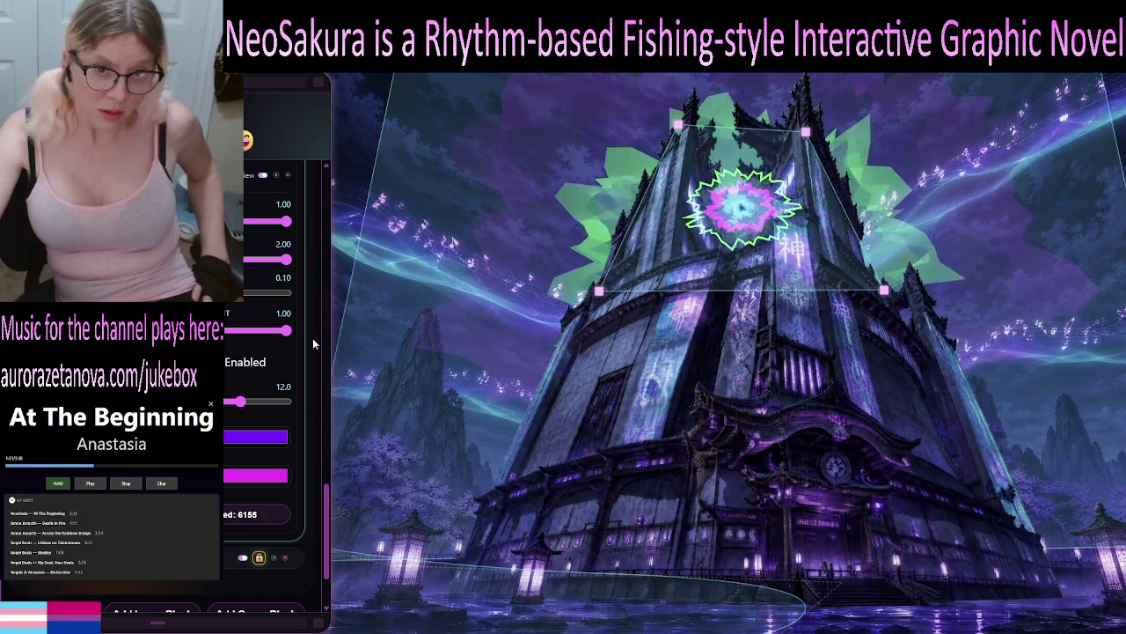
scroll(292, 378, up, 5)
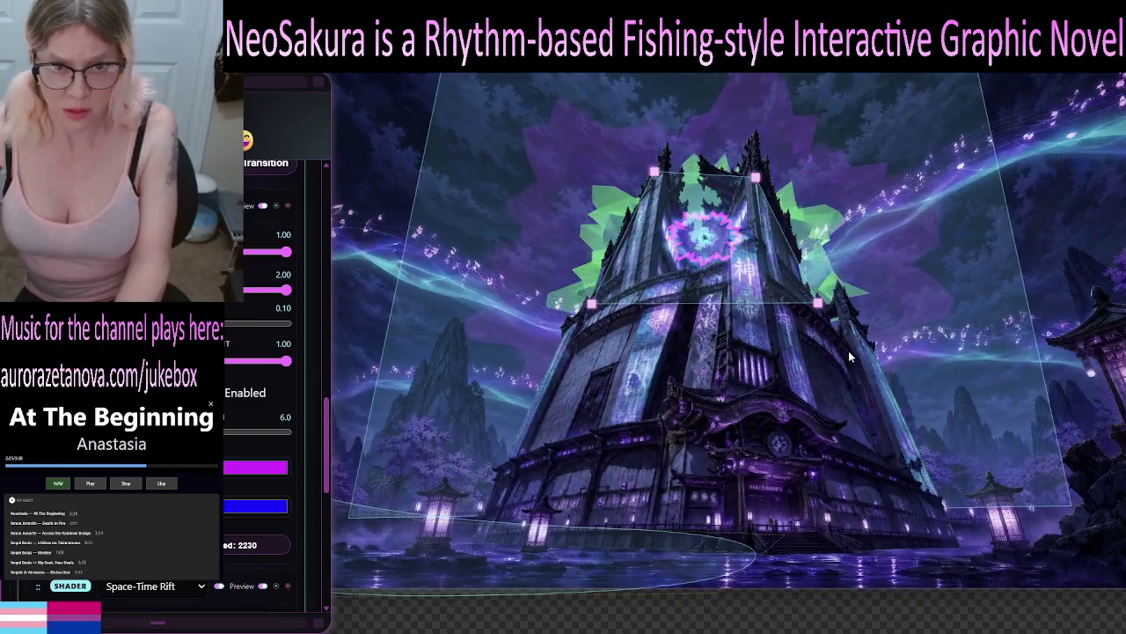
Zoom out and reposition the canvas to see the wider scene
scroll(848, 350, down, 5)
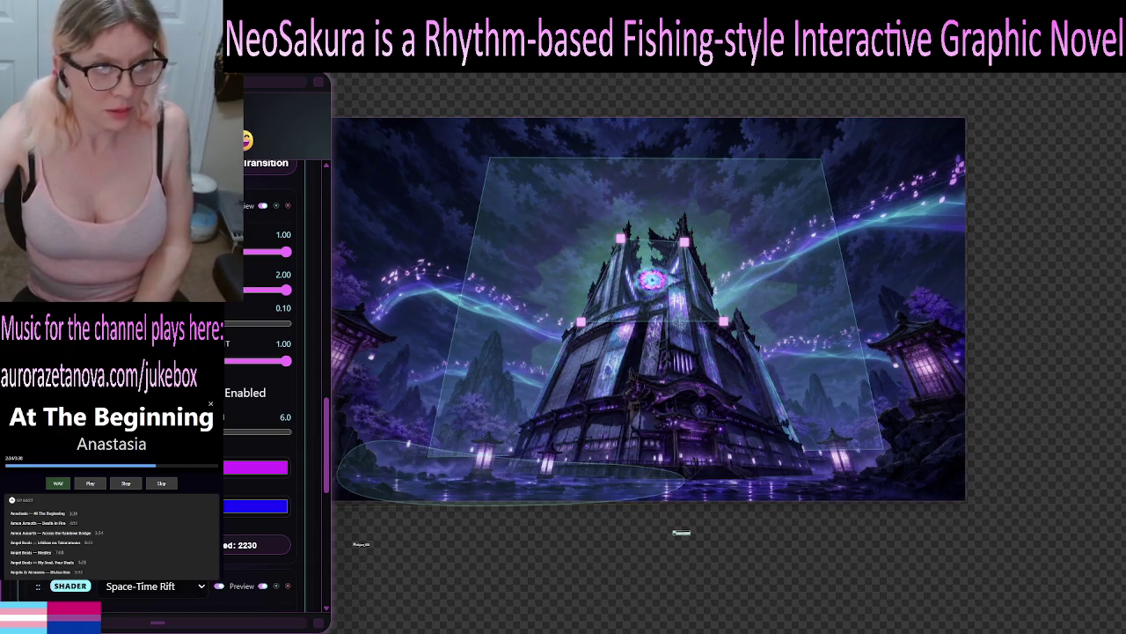
drag(326, 452, 339, 328)
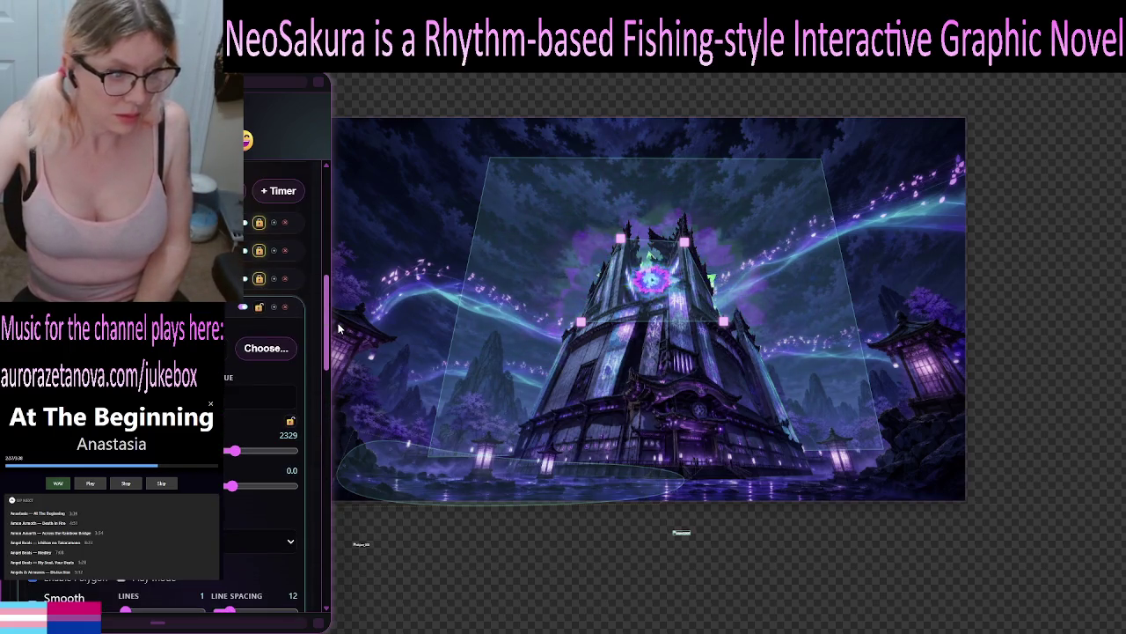
scroll(281, 387, up, 2)
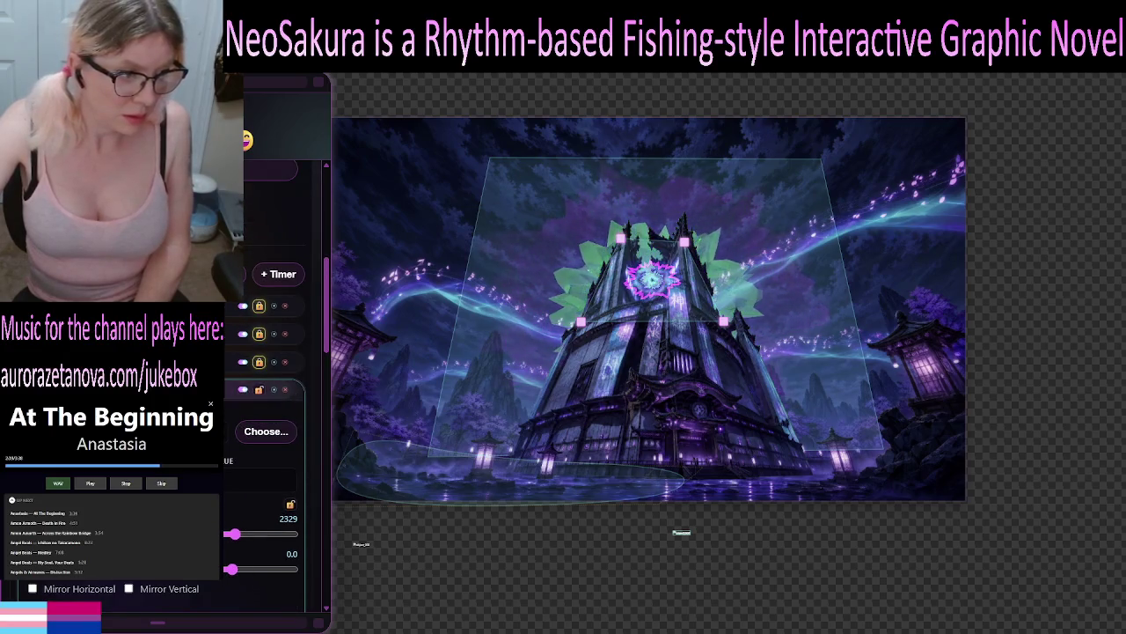
Collapse the open layer, lock layer 4, and expand layer 5's settings
click(264, 390)
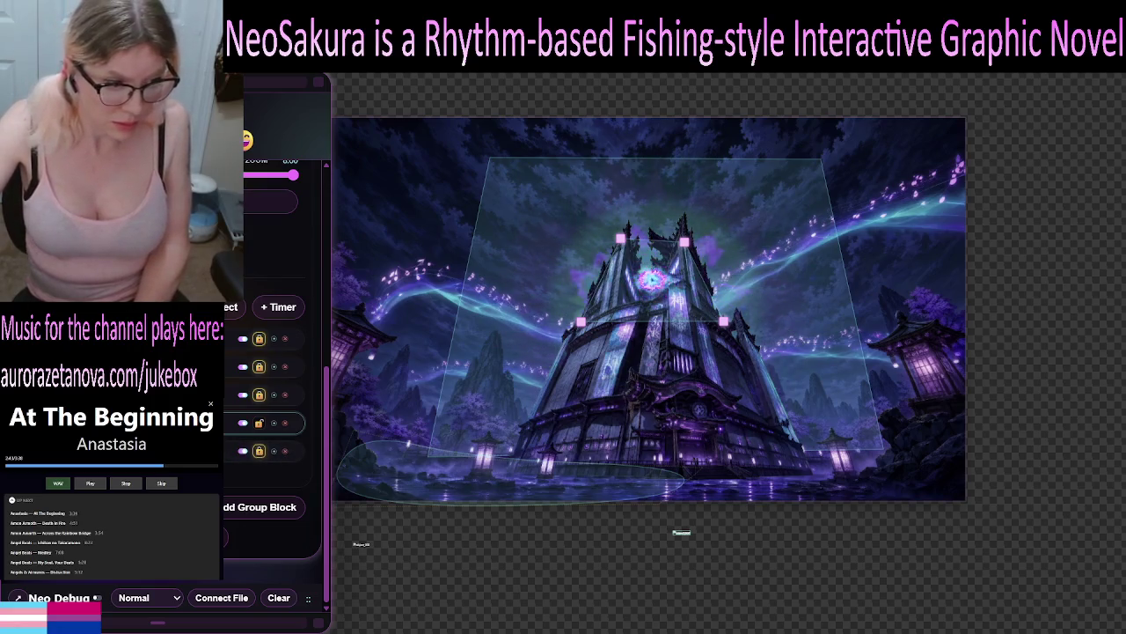
click(258, 423)
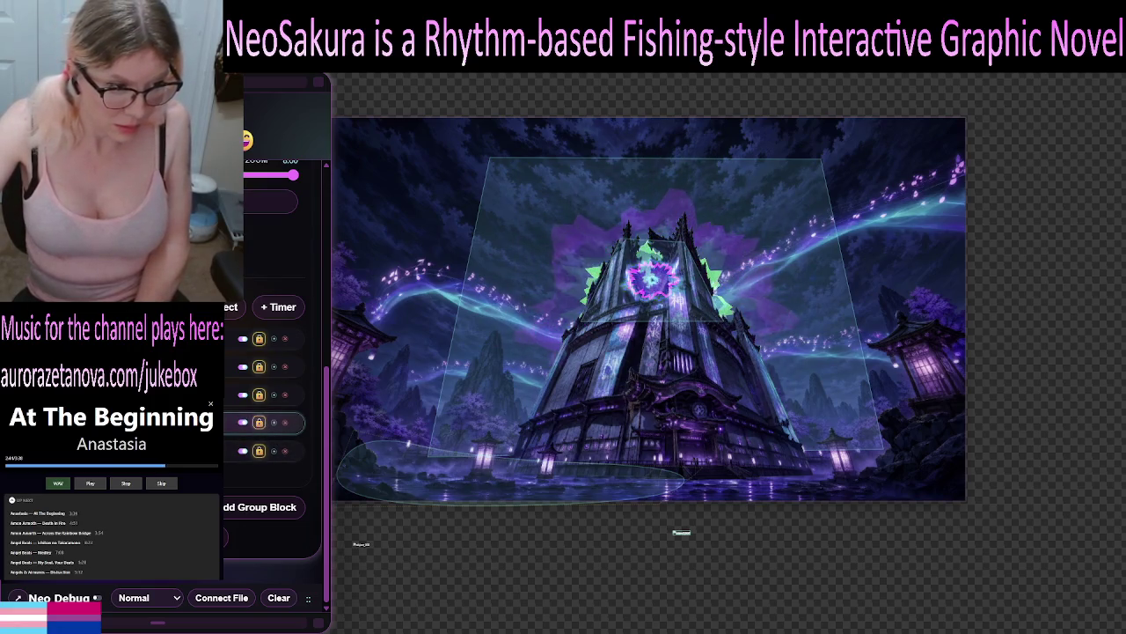
click(259, 451)
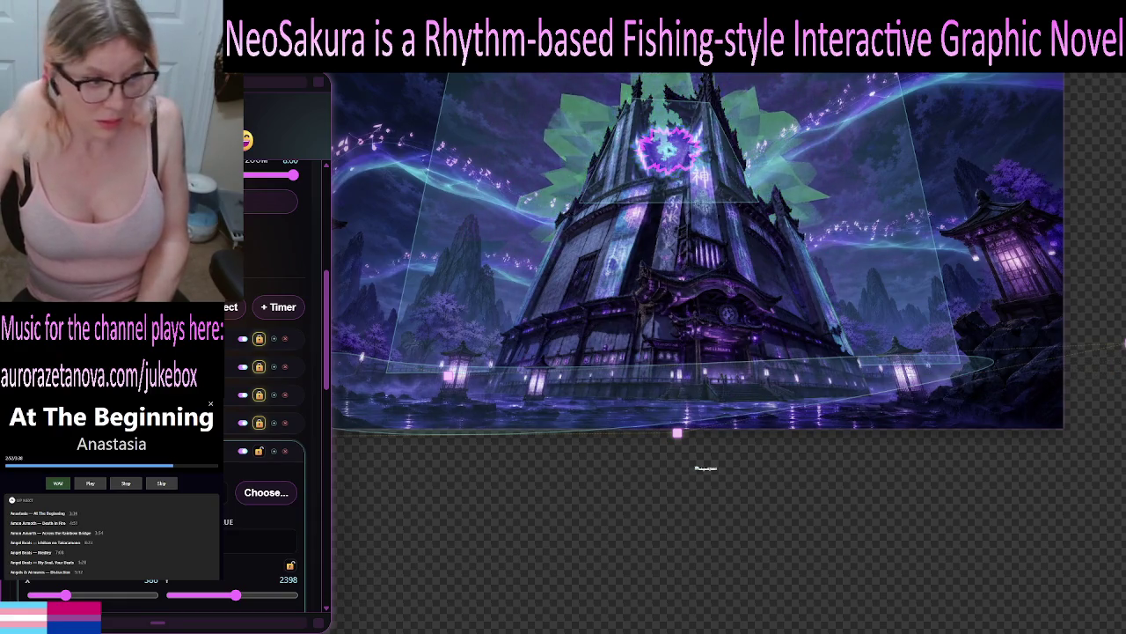
Drag the fifth layer's upper-left corner left and lower-left corner down-left, widening the warp quad
scroll(36, 583, down, 3)
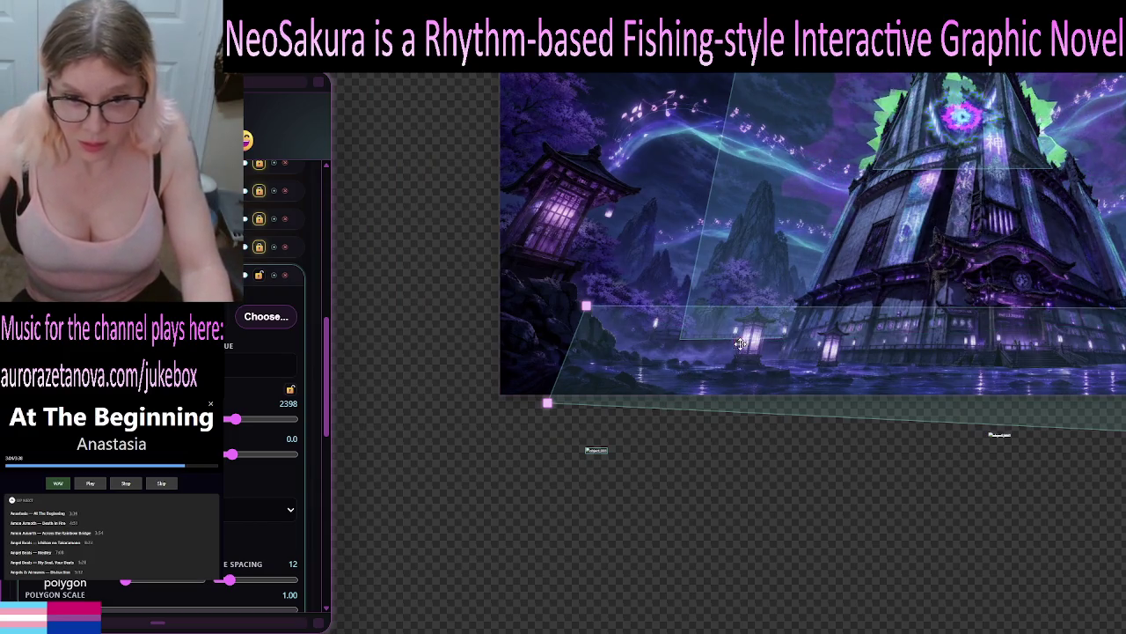
drag(587, 305, 413, 306)
mouse_move(546, 404)
mouse_down()
mouse_move(432, 430)
mouse_move(430, 463)
mouse_move(393, 462)
mouse_up()
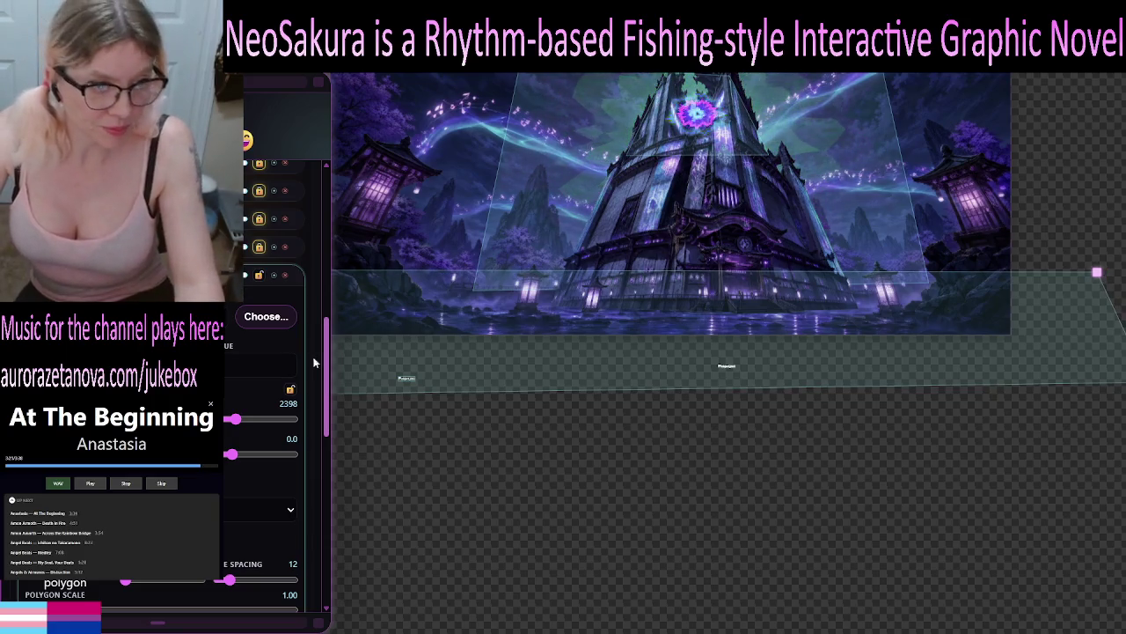
click(211, 275)
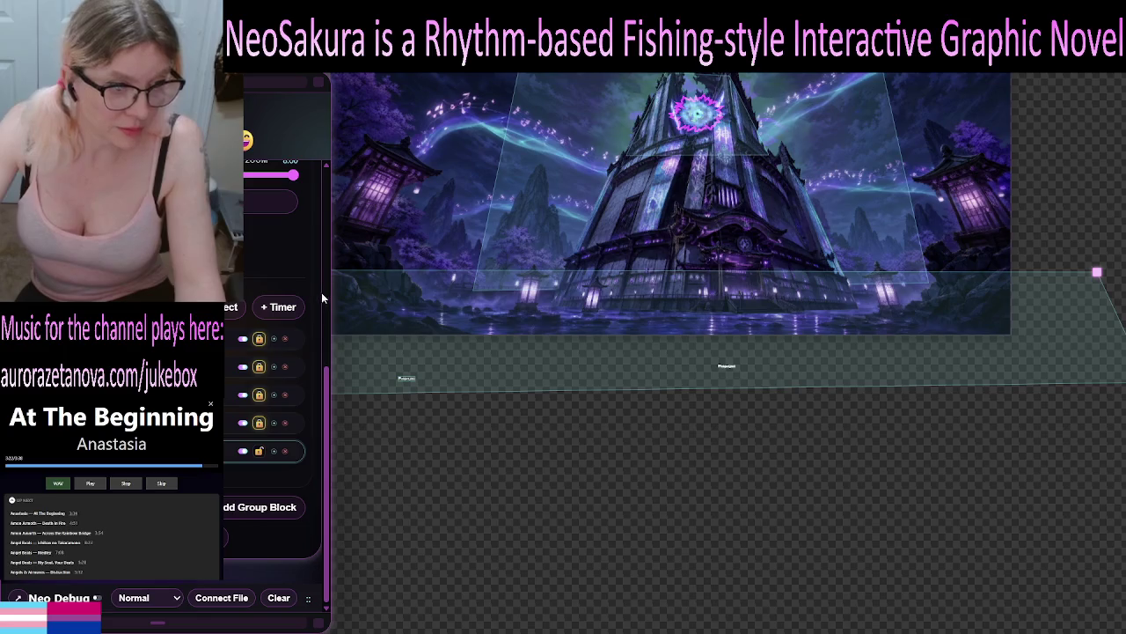
scroll(327, 528, up, 5)
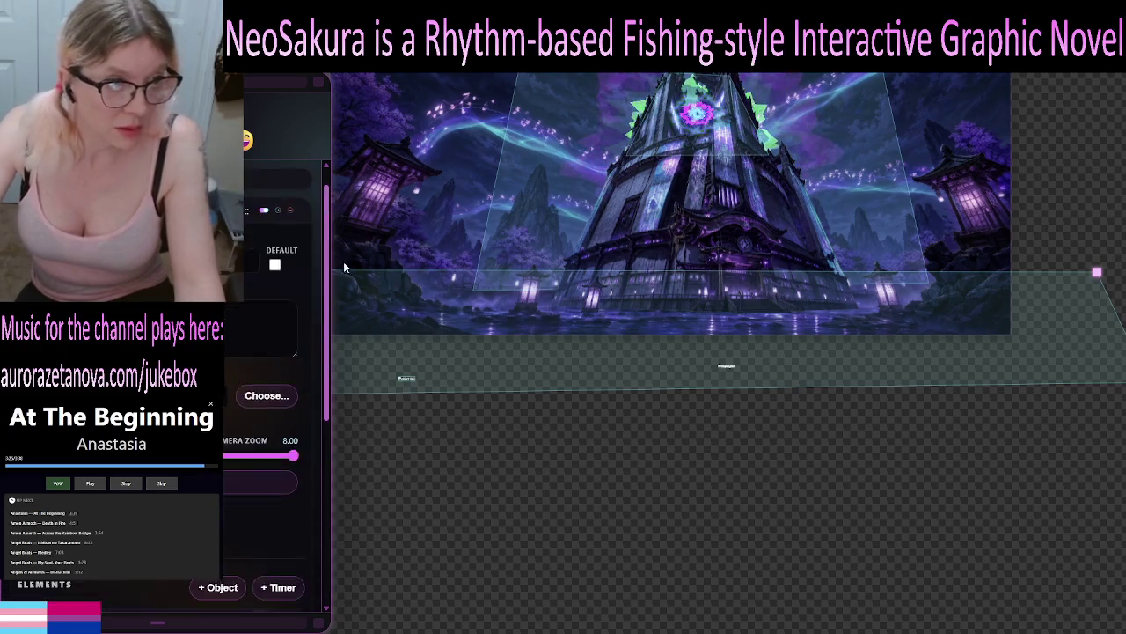